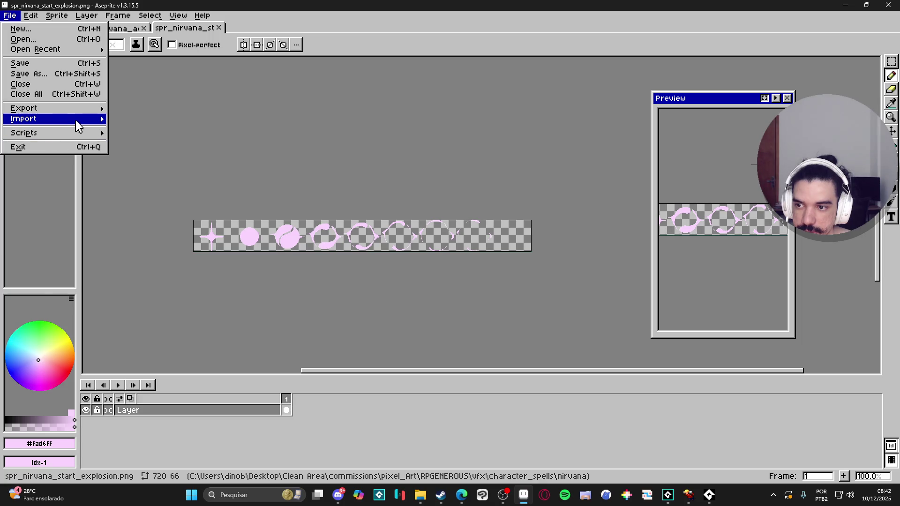
# Step: Import the explosion strip as a sprite sheet of 9 columns by 1 row
pyautogui.click(143, 120)
pyautogui.doubleClick(728, 239)
pyautogui.write('9')
pyautogui.press('Tab')
pyautogui.write('1')
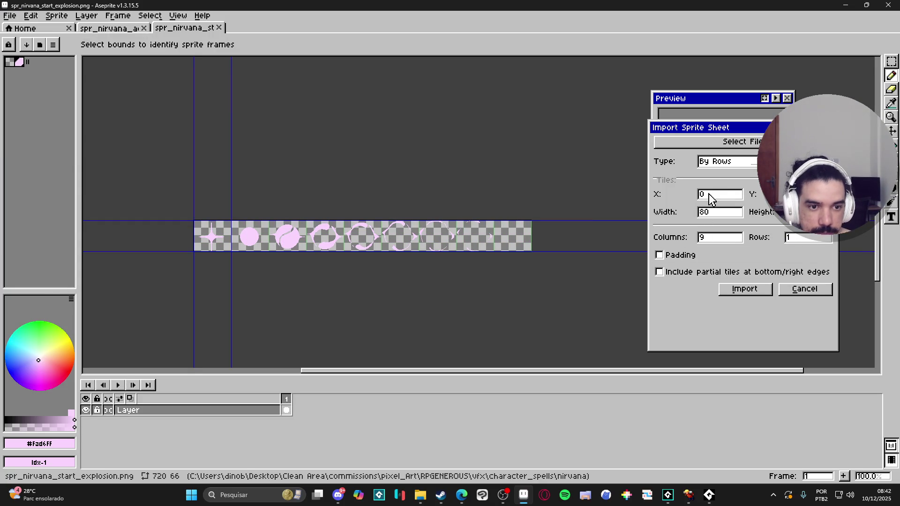
pyautogui.click(747, 291)
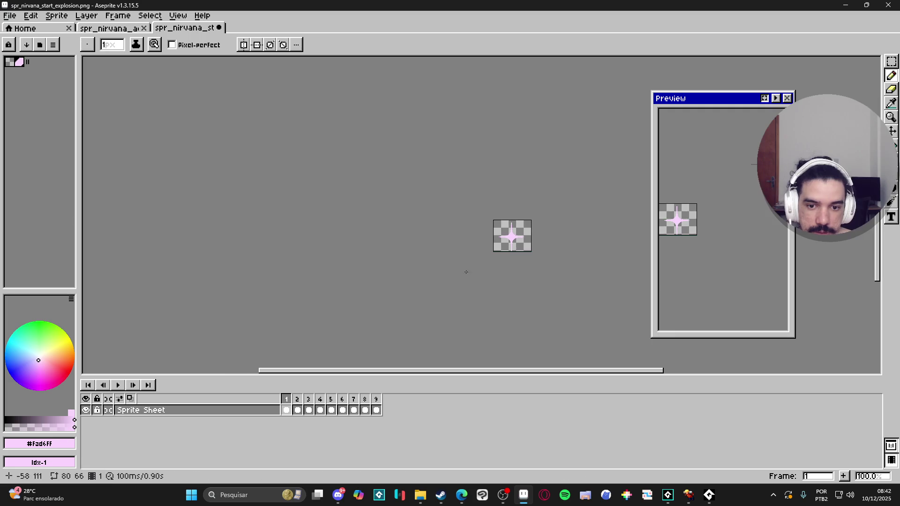
# Step: Select all nine imported frames and move to the spr_nirvana_activation_fx document
pyautogui.scroll(3, 444, 277)
pyautogui.moveTo(286, 410); pyautogui.dragTo(377, 411)
pyautogui.click(111, 30)
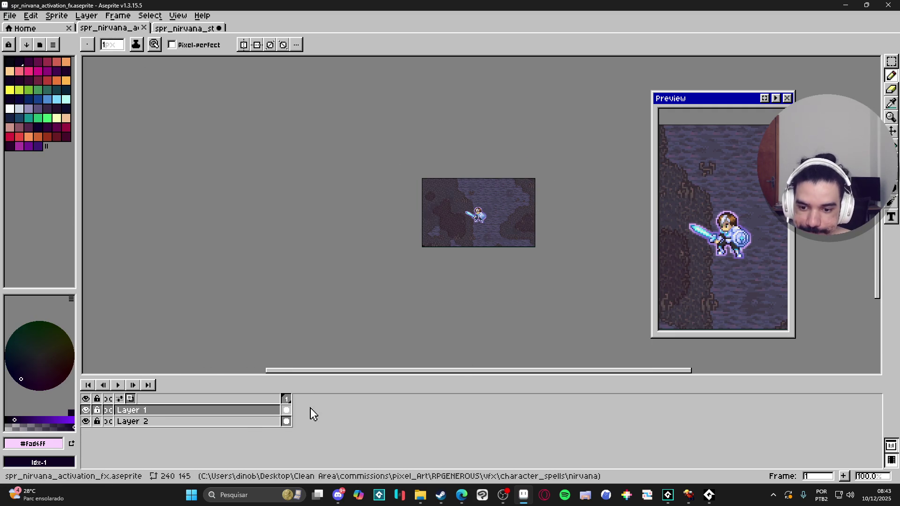
# Step: Show the knight on Layer 1 and paste the nine explosion frames into a new Layer 3
pyautogui.click(86, 411)
pyautogui.scroll(2, 531, 212)
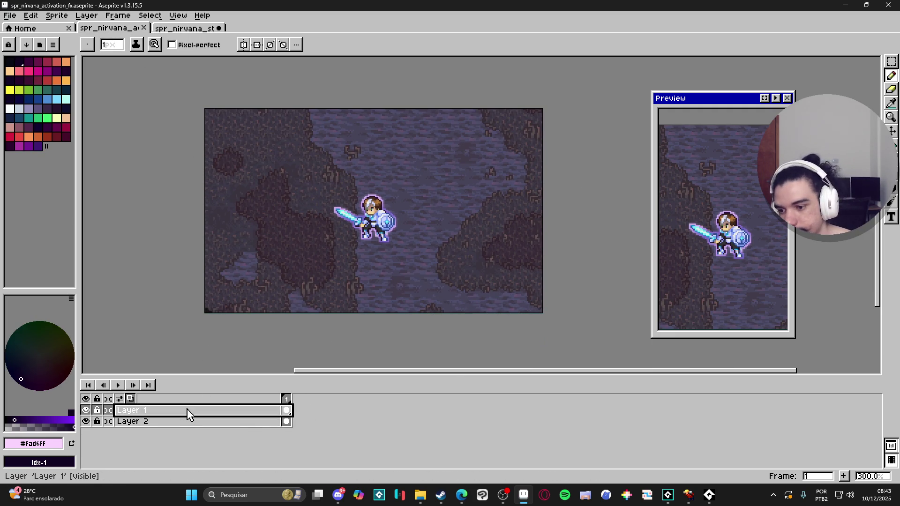
pyautogui.hotkey('shift', 'n')
pyautogui.hotkey('alt', 'Tab')
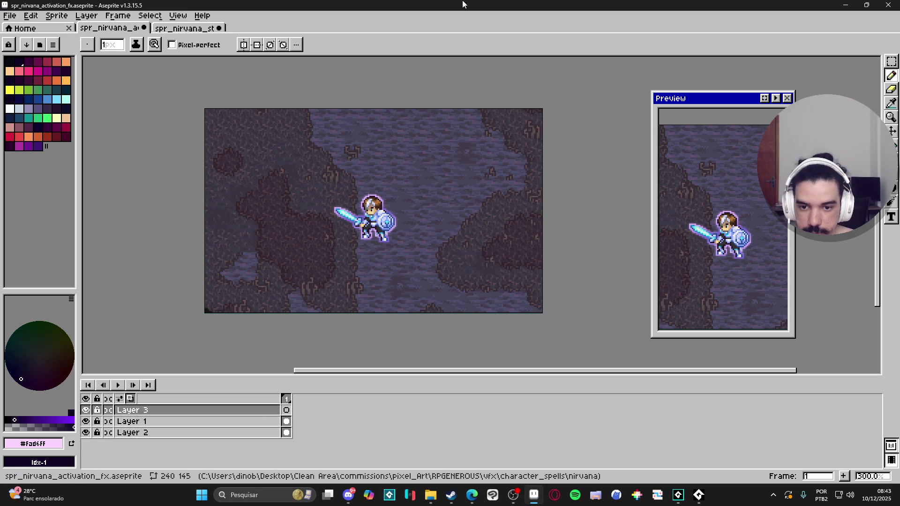
pyautogui.hotkey('ctrl', 'v')
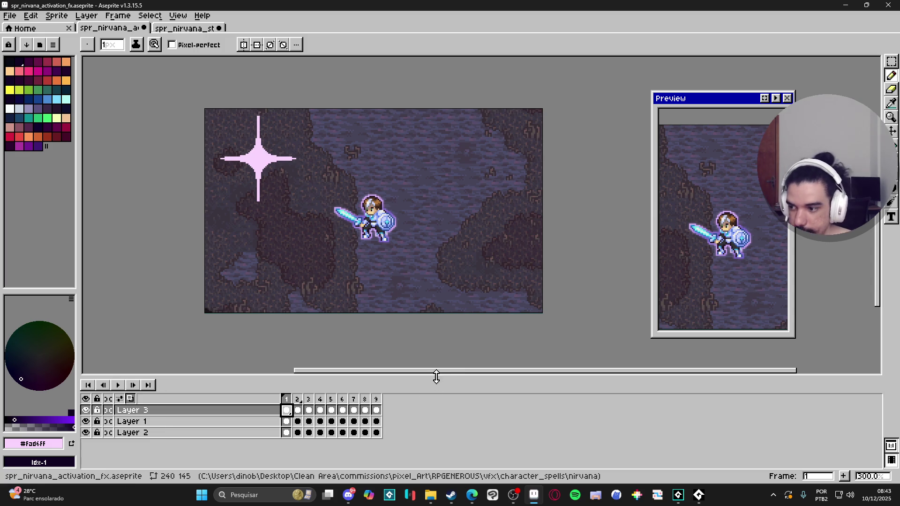
# Step: Move the pink sparkle on frame 1 so it sits centred on the knight
pyautogui.click(341, 413)
pyautogui.click(286, 410)
pyautogui.press('v')
pyautogui.moveTo(269, 159)
pyautogui.mouseDown()
pyautogui.moveTo(379, 205)
pyautogui.moveTo(381, 224)
pyautogui.mouseUp()
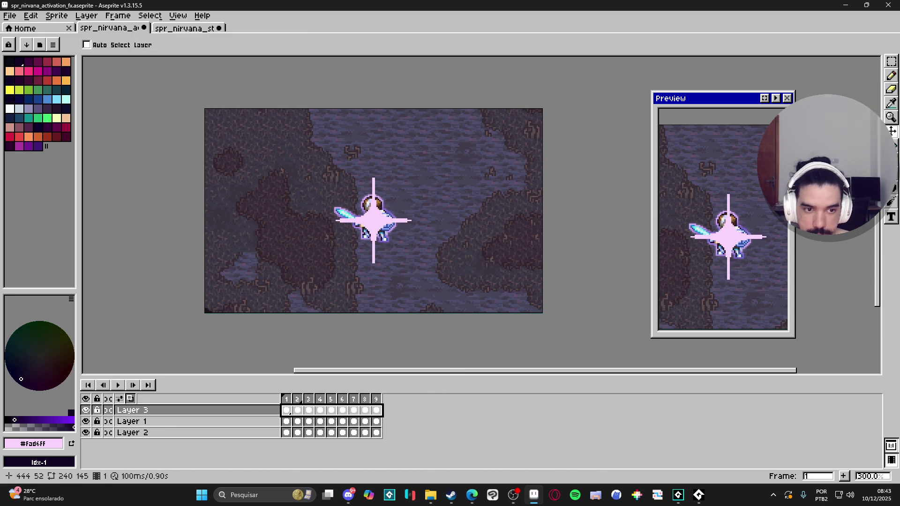
# Step: Widen the animation preview and add a new tenth frame after frame 9
pyautogui.moveTo(794, 300); pyautogui.dragTo(895, 300)
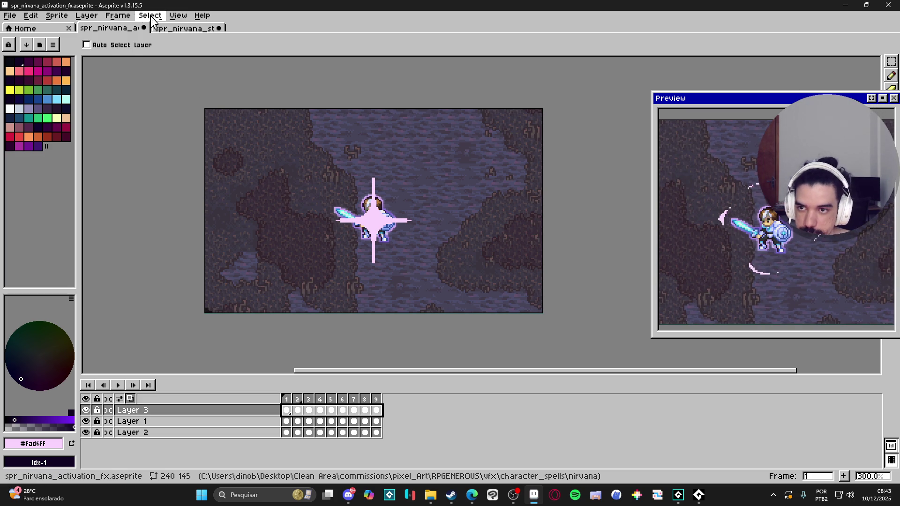
pyautogui.click(117, 17)
pyautogui.press('Escape')
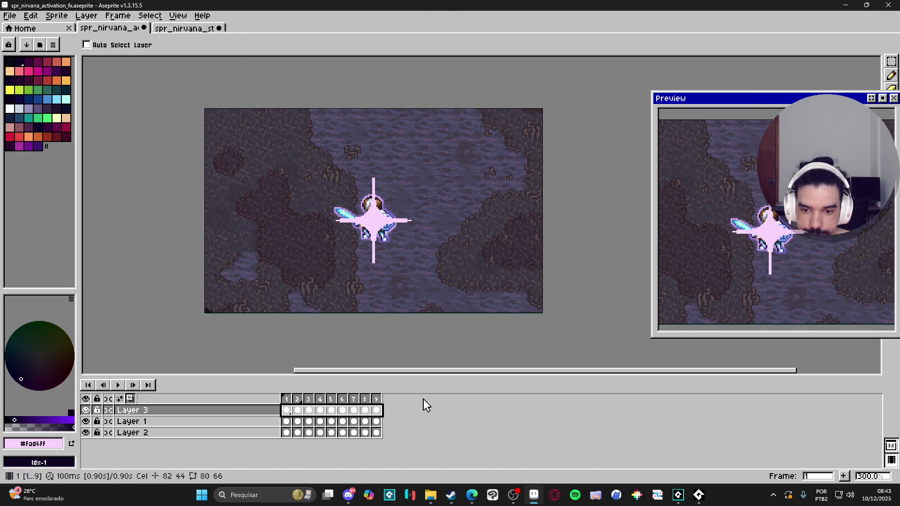
pyautogui.hotkey('alt', 'n')
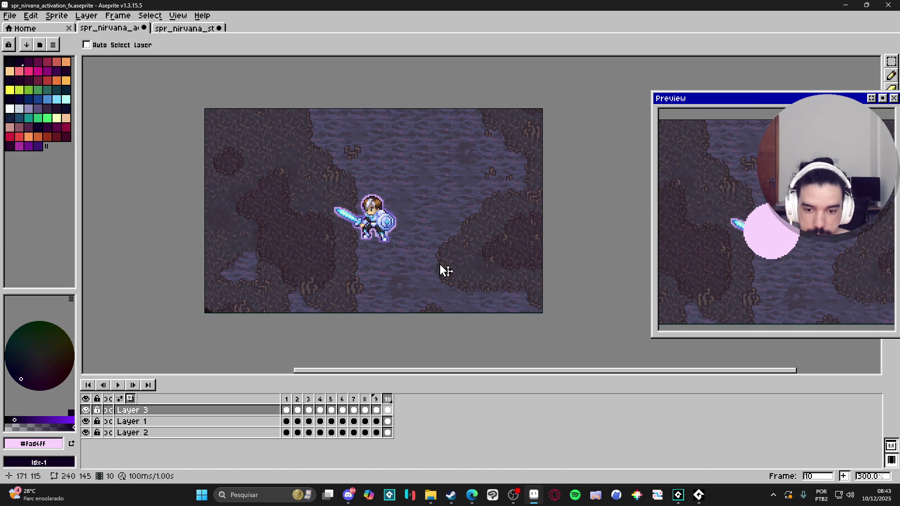
# Step: Give all frames a constant 40 ms duration, with frame 10 held for 2000 ms
pyautogui.doubleClick(388, 399)
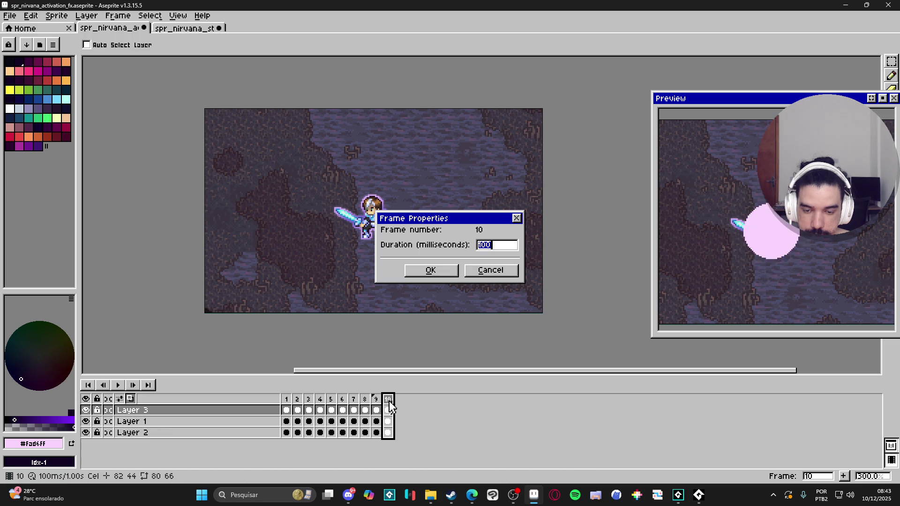
pyautogui.write('2000')
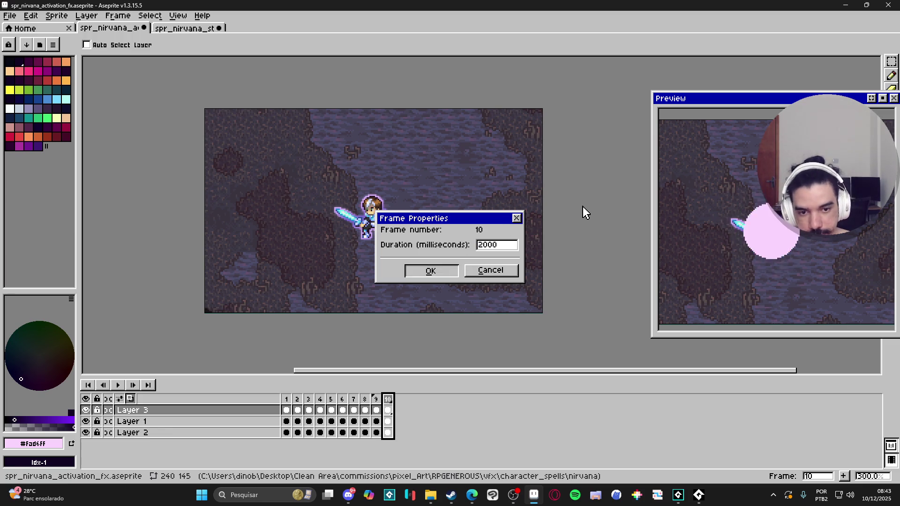
pyautogui.press('Return')
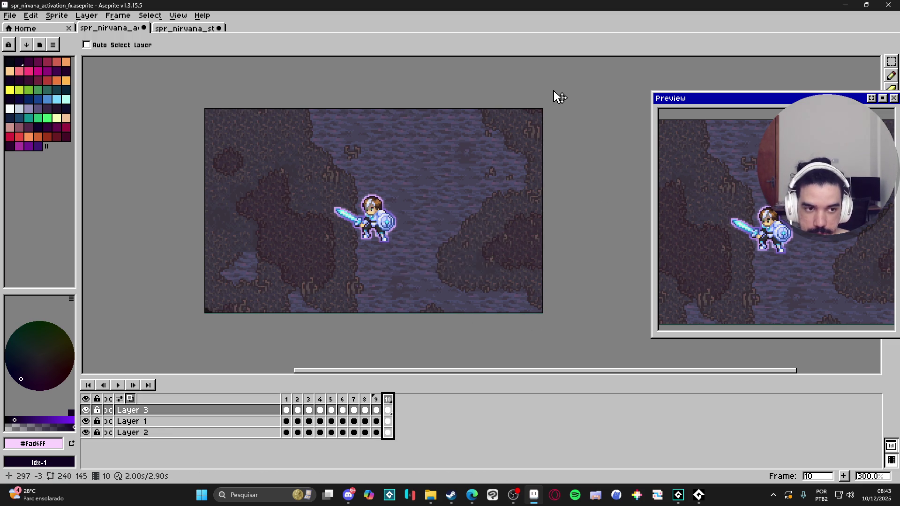
pyautogui.click(117, 16)
pyautogui.click(169, 166)
pyautogui.write('40')
pyautogui.press('Return')
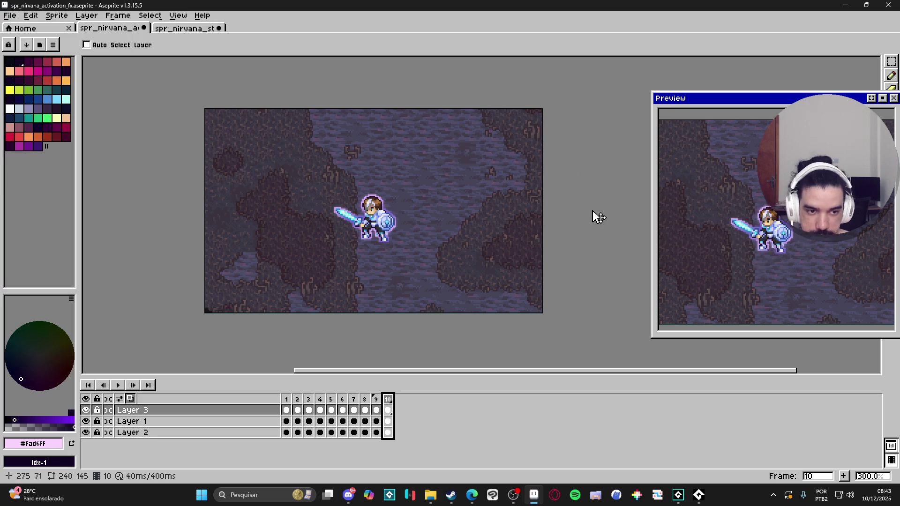
pyautogui.doubleClick(388, 399)
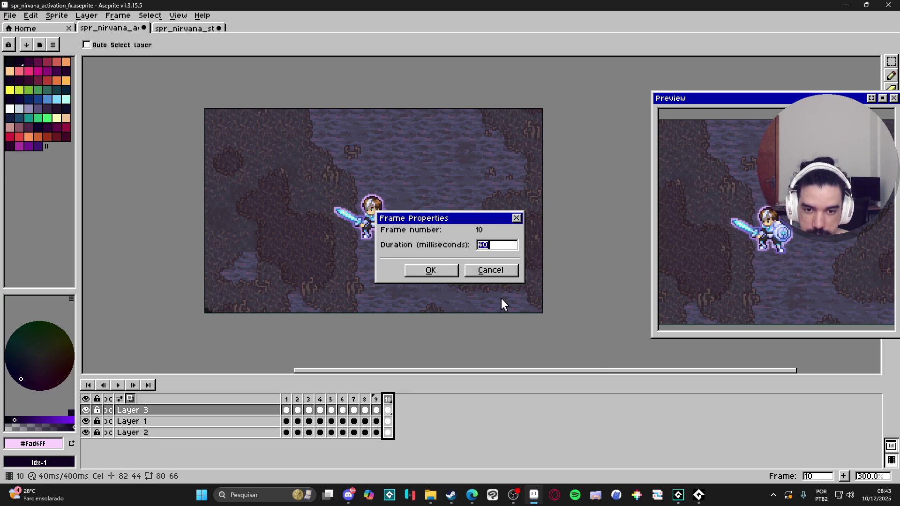
pyautogui.write('2000')
pyautogui.press('Return')
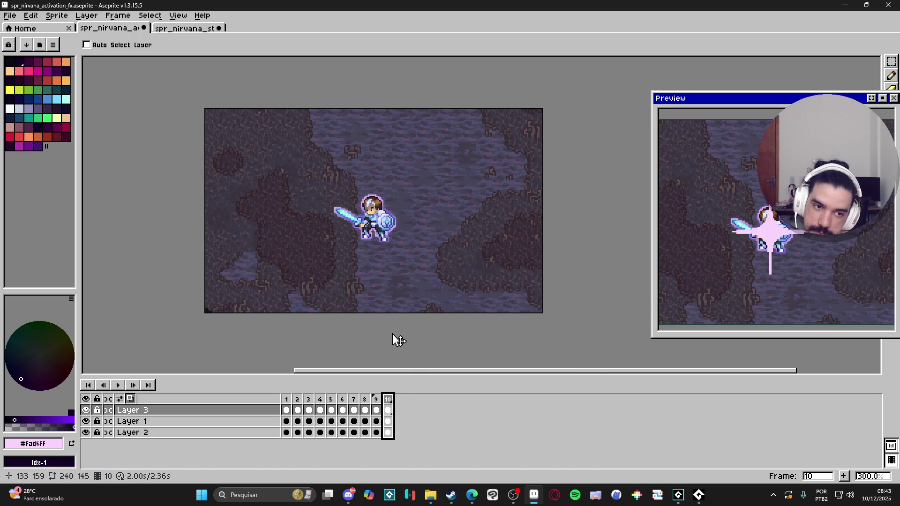
pyautogui.click(366, 410)
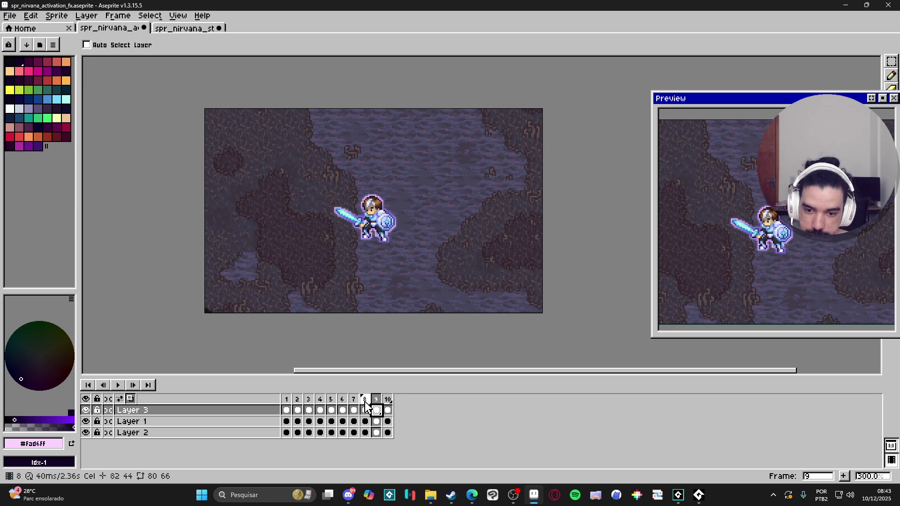
# Step: Duplicate frame 8 and erase parts of the right and bottom ring arcs with a 2px eraser
pyautogui.hotkey('alt', 'n')
pyautogui.scroll(3, 360, 185)
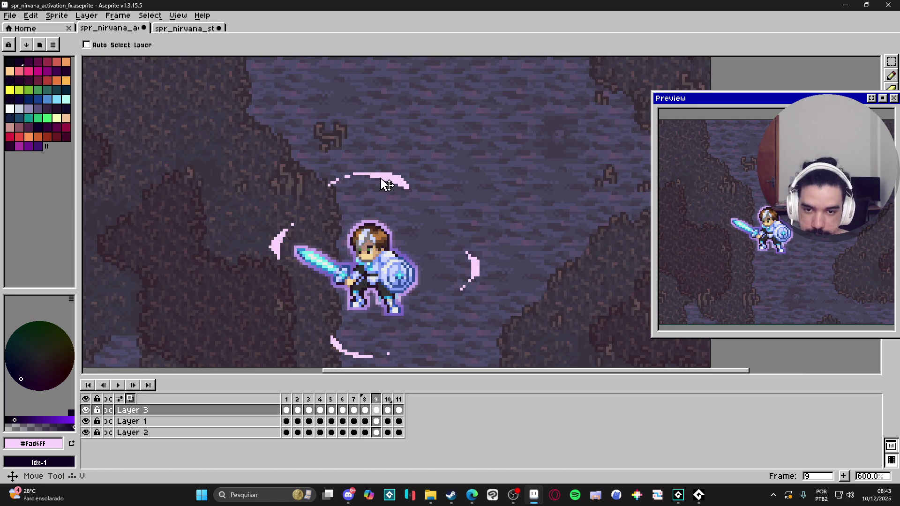
pyautogui.press('e')
pyautogui.press('+')
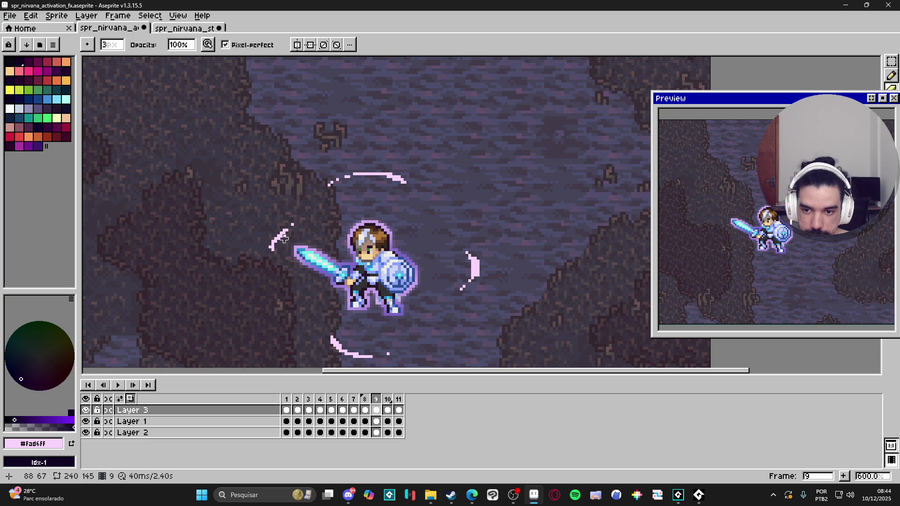
pyautogui.click(467, 253)
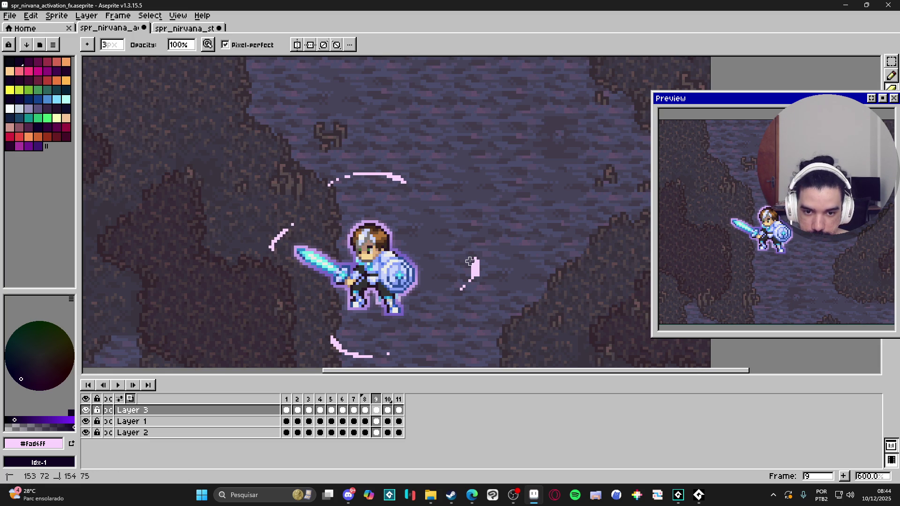
pyautogui.moveTo(476, 267); pyautogui.dragTo(462, 290)
pyautogui.moveTo(402, 352); pyautogui.dragTo(360, 354)
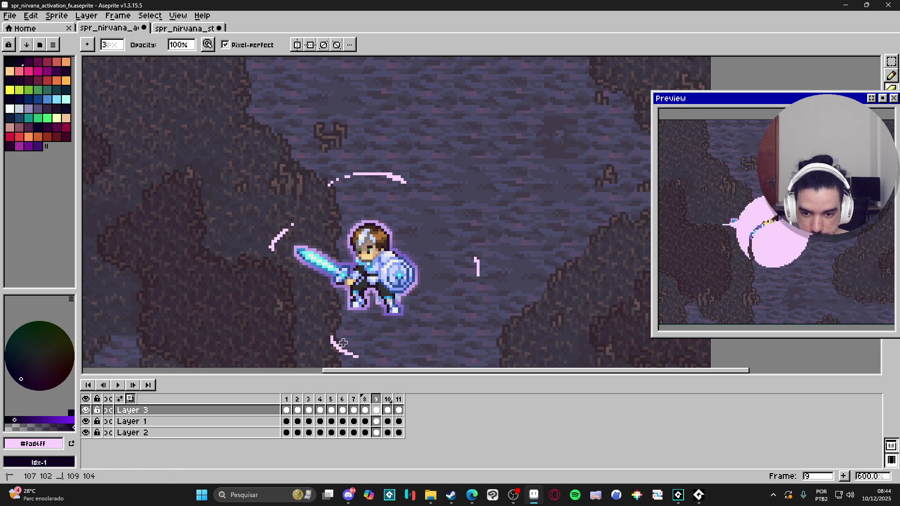
pyautogui.moveTo(357, 351); pyautogui.dragTo(353, 352)
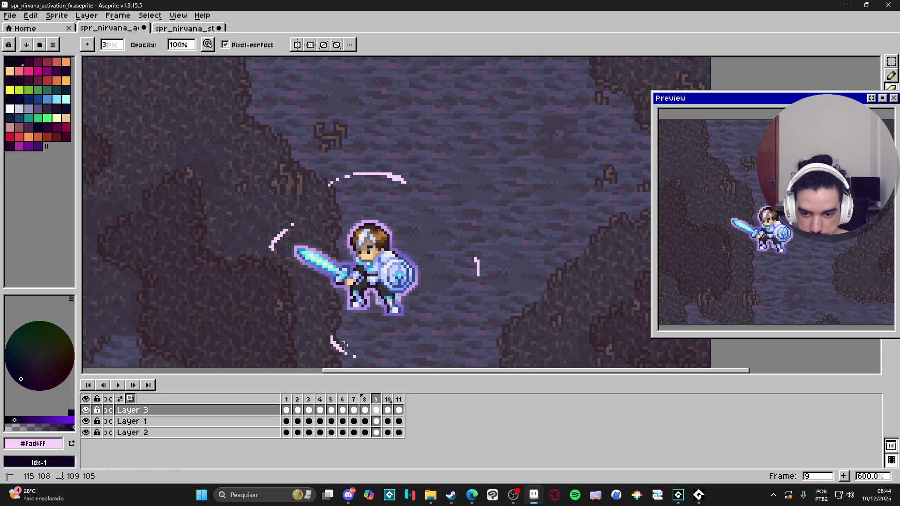
# Step: Add another frame and erase the remaining arc ends down to small dashes
pyautogui.click(844, 476)
pyautogui.moveTo(360, 357); pyautogui.dragTo(332, 336)
pyautogui.moveTo(272, 249); pyautogui.dragTo(275, 244)
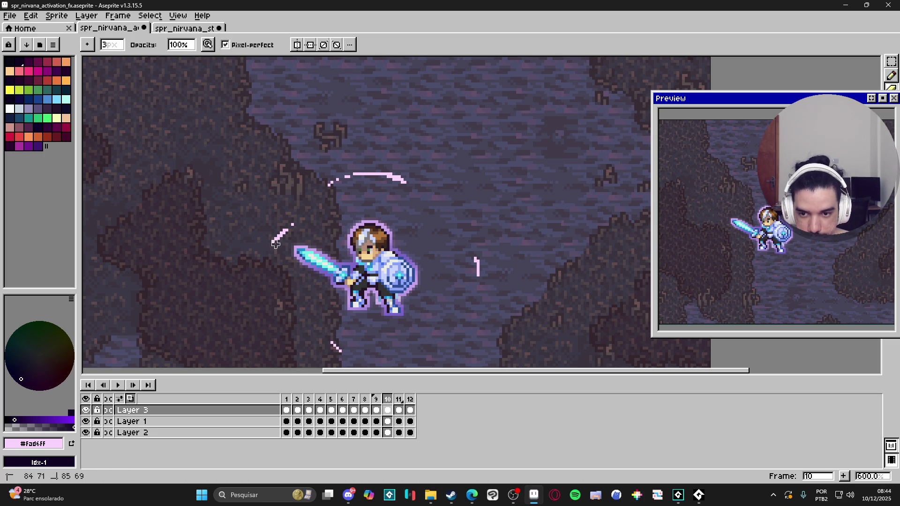
pyautogui.moveTo(329, 185); pyautogui.dragTo(380, 175)
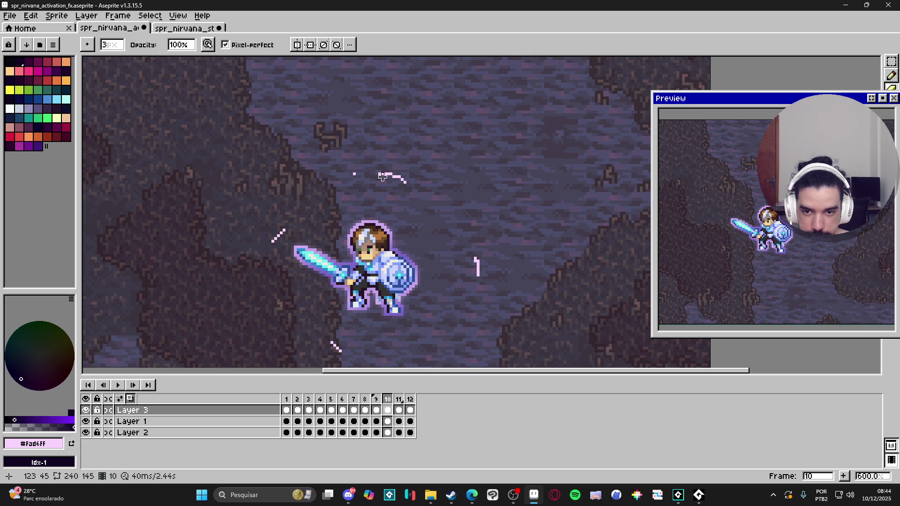
pyautogui.click(354, 174)
pyautogui.moveTo(478, 256); pyautogui.dragTo(475, 271)
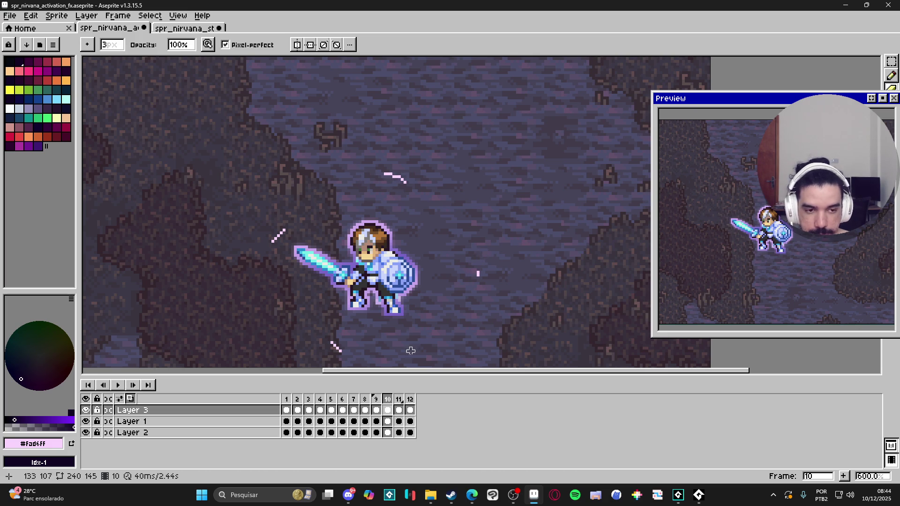
pyautogui.click(399, 401)
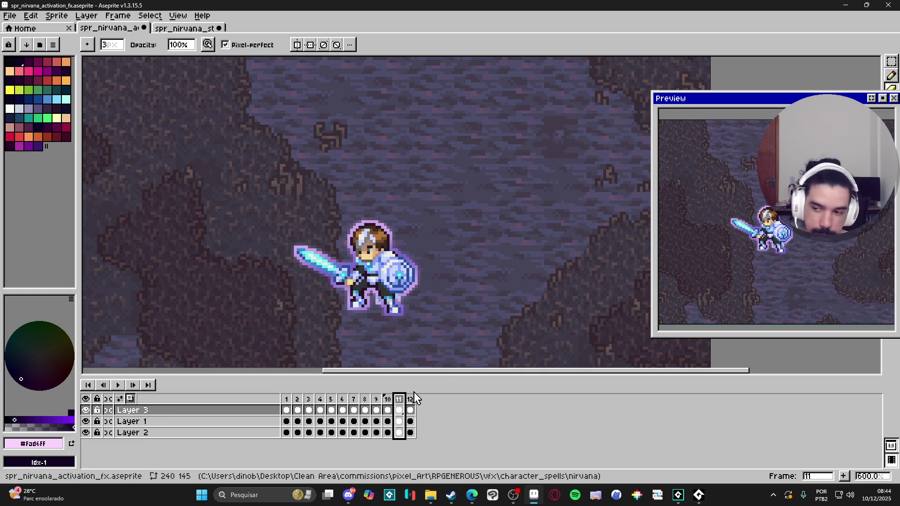
pyautogui.click(411, 399)
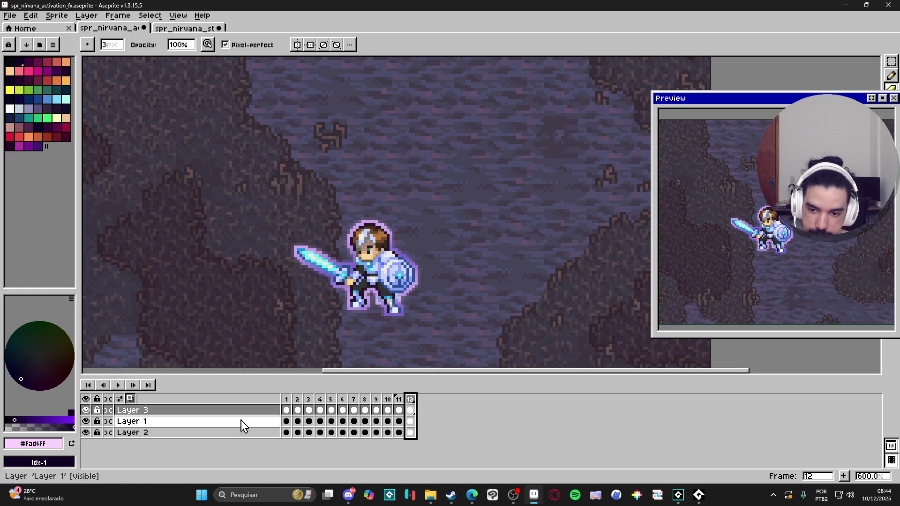
# Step: Hide the knight and background layers and step through the first effect frames
pyautogui.click(86, 422)
pyautogui.click(86, 433)
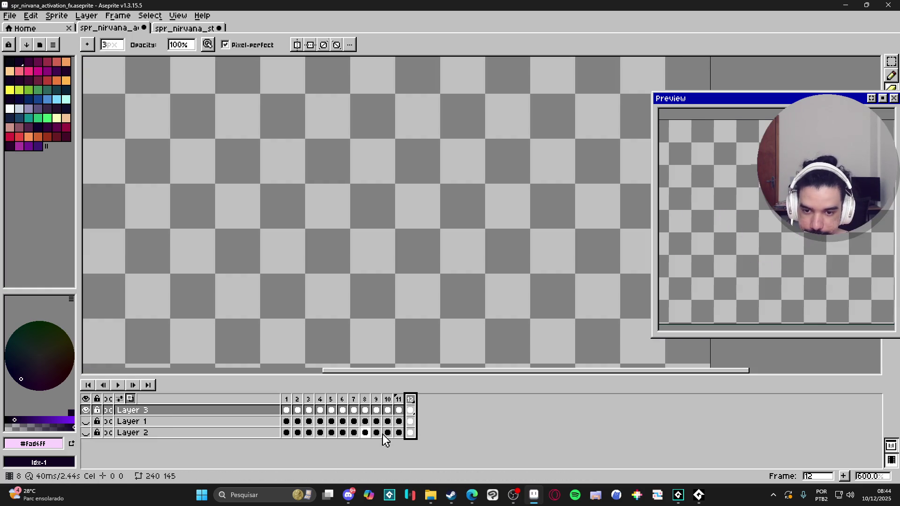
pyautogui.click(287, 410)
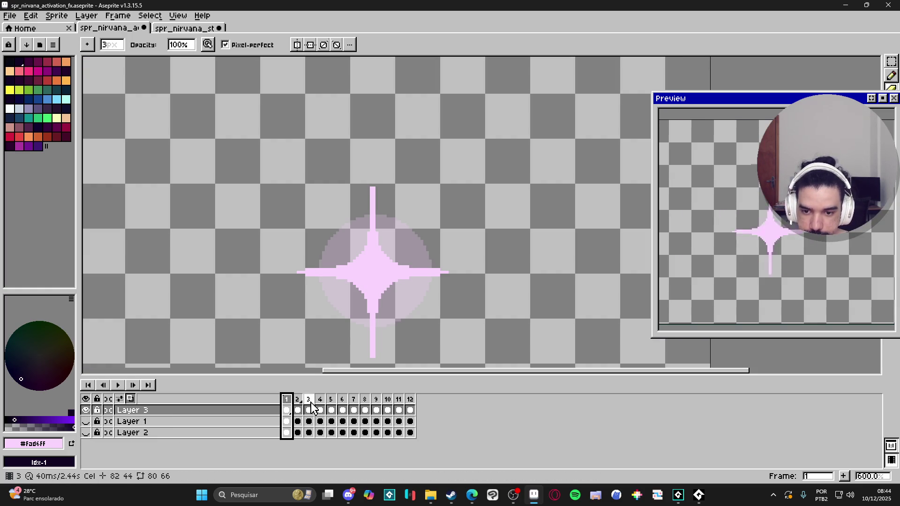
pyautogui.click(298, 410)
pyautogui.click(313, 410)
pyautogui.click(287, 410)
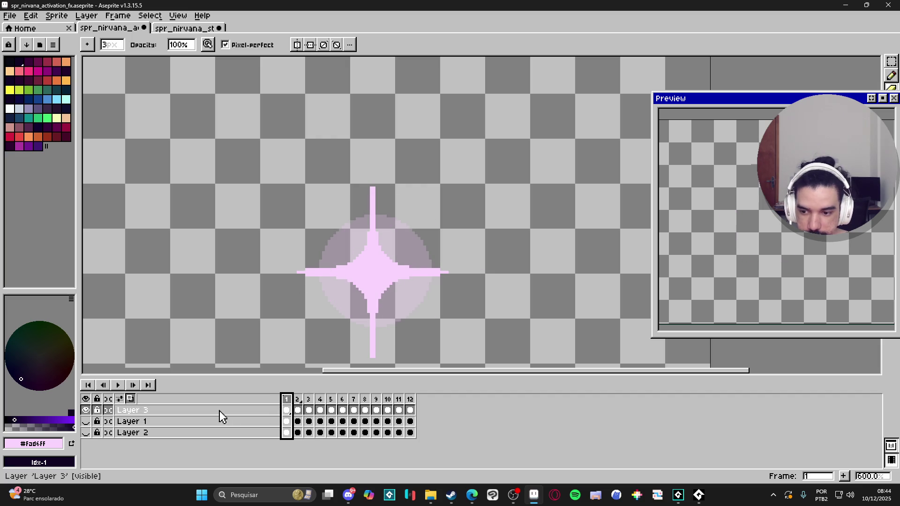
pyautogui.scroll(-1, 267, 114)
# Step: Trim the sprite to 80×66 and save it as spr_nirvana_activation_fx.gif
pyautogui.click(56, 16)
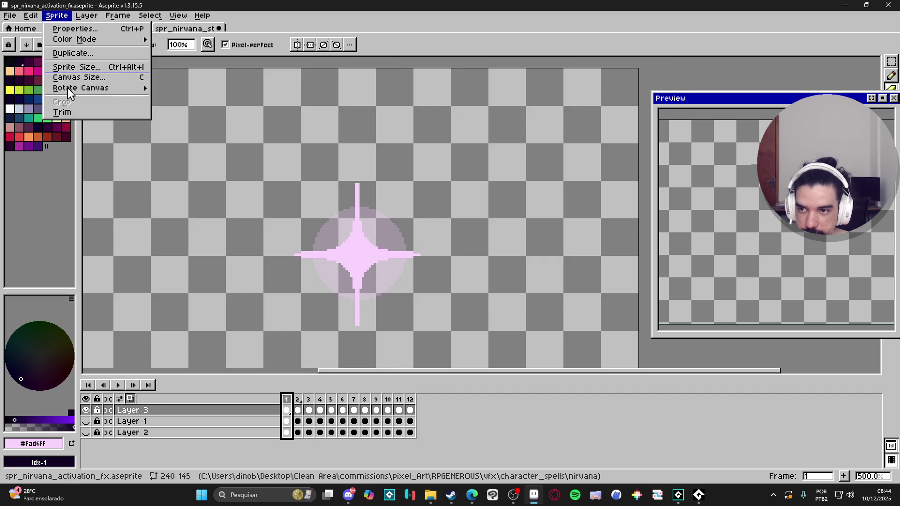
pyautogui.click(28, 118)
pyautogui.click(9, 15)
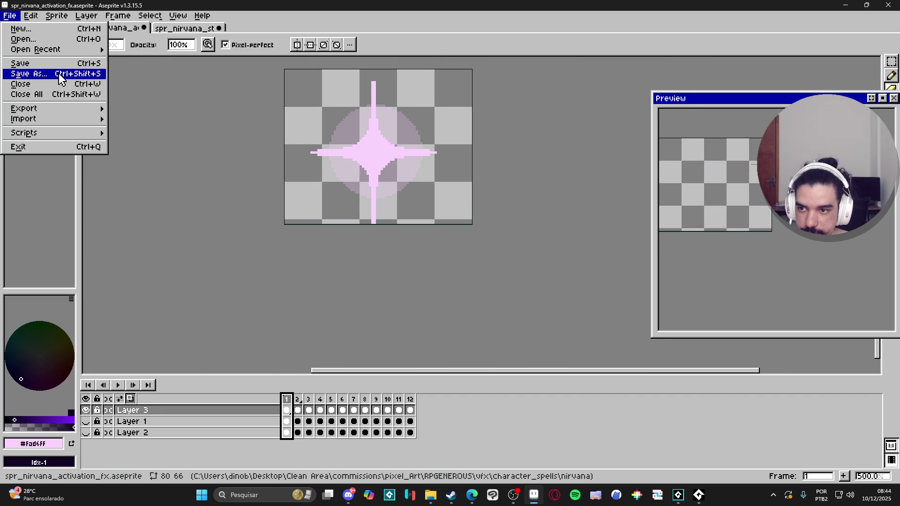
pyautogui.click(41, 74)
pyautogui.click(501, 346)
pyautogui.click(514, 237)
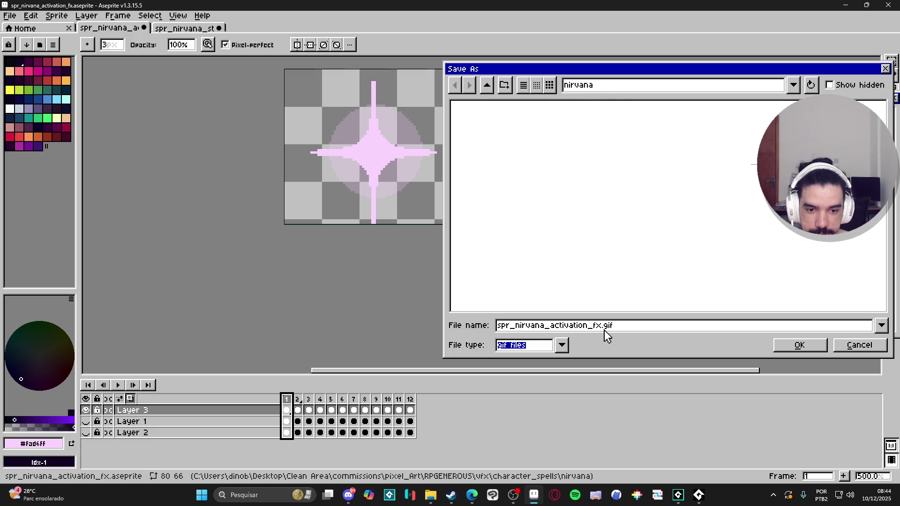
pyautogui.click(797, 347)
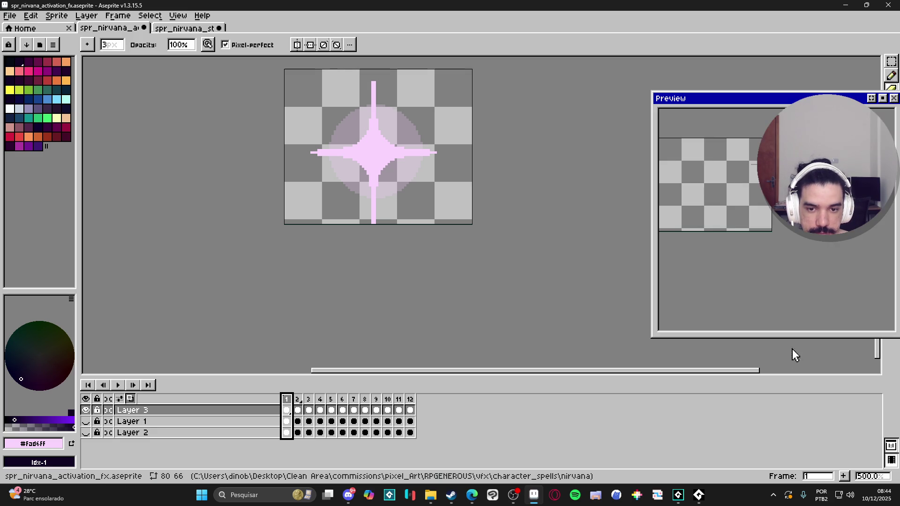
pyautogui.click(678, 495)
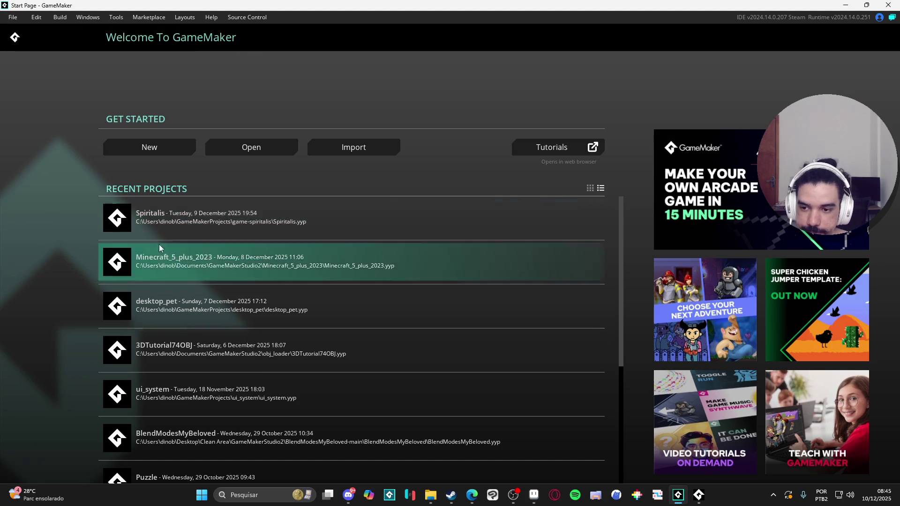
# Step: Open the Spiritalis project and browse its Objects and Scripts folders
pyautogui.click(180, 220)
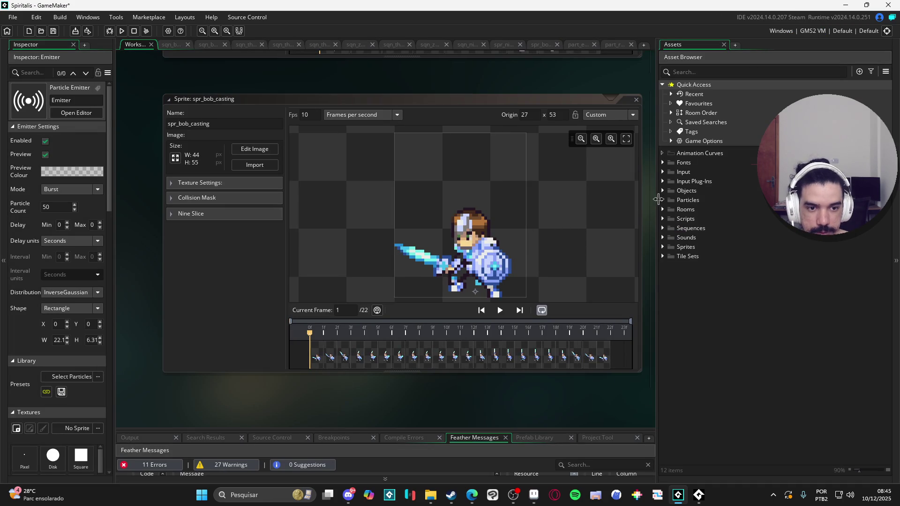
pyautogui.click(662, 190)
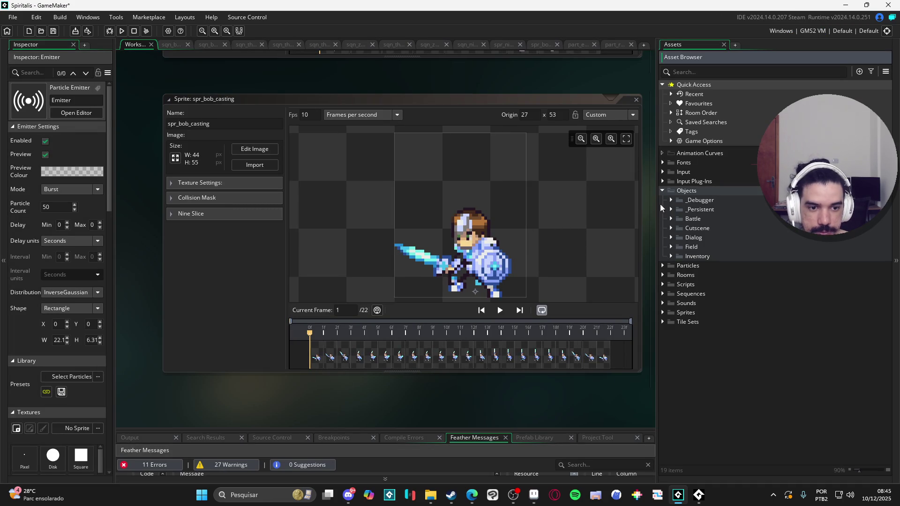
pyautogui.click(662, 286)
pyautogui.click(662, 286)
pyautogui.click(662, 285)
pyautogui.click(663, 285)
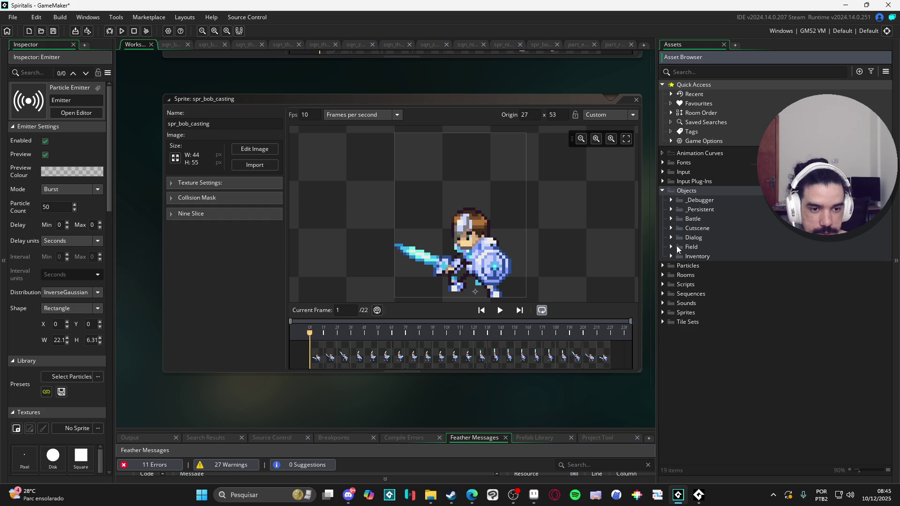
# Step: Open sqn_nirvana_start from the nested nirvana sequences folder and expand Sprites > Battle > Party
pyautogui.click(662, 294)
pyautogui.click(671, 304)
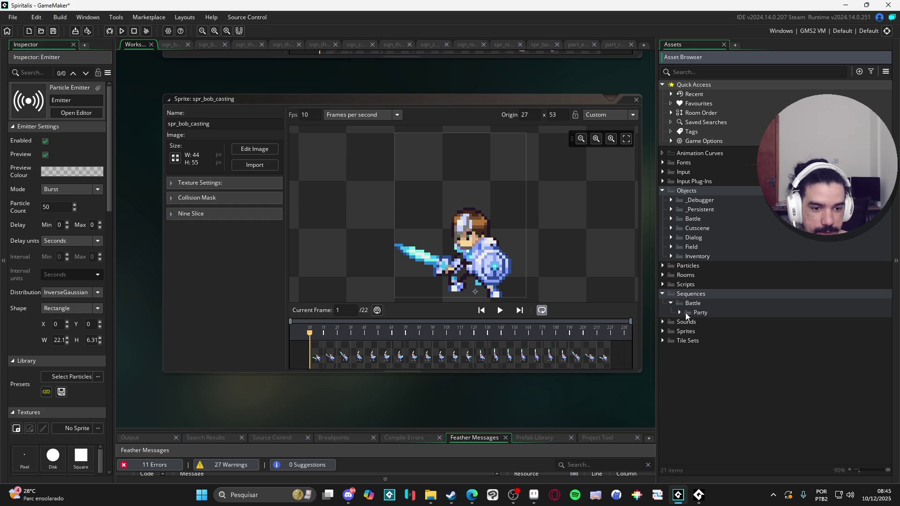
pyautogui.click(679, 312)
pyautogui.click(688, 321)
pyautogui.click(697, 341)
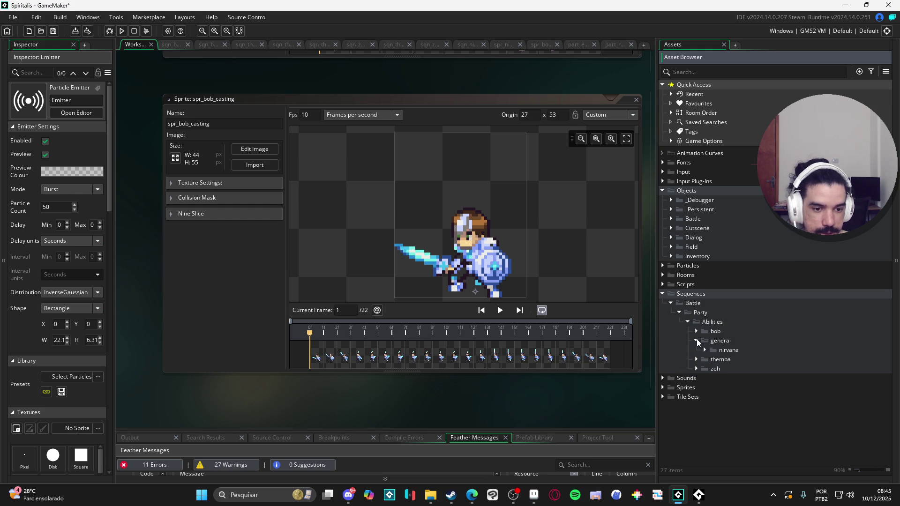
pyautogui.click(705, 350)
pyautogui.doubleClick(725, 359)
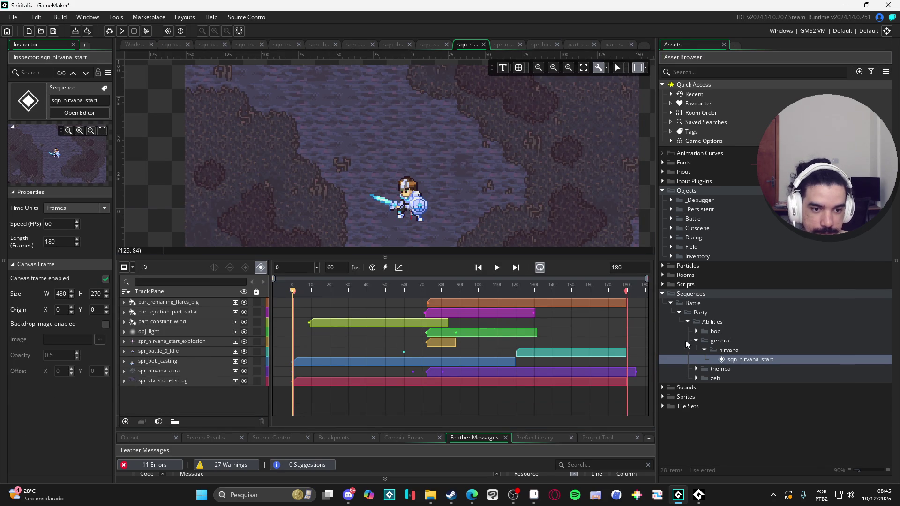
pyautogui.click(663, 397)
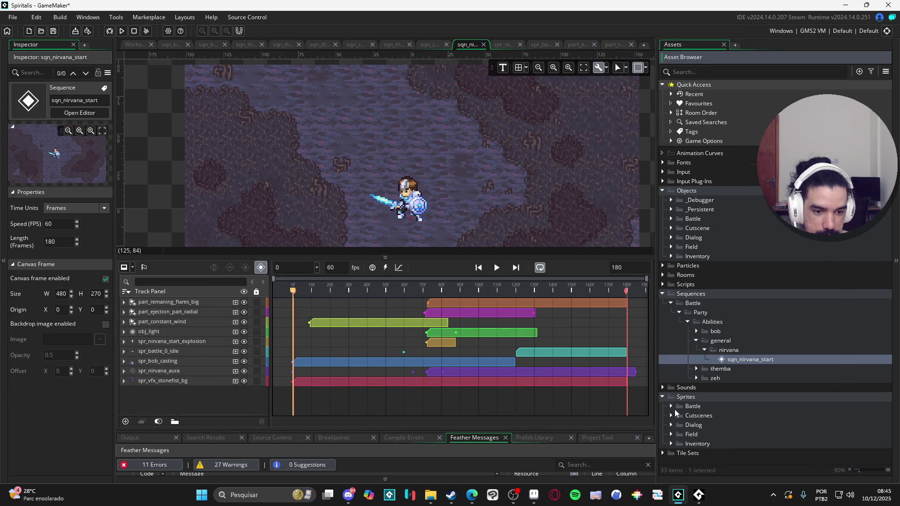
pyautogui.click(672, 406)
pyautogui.click(680, 425)
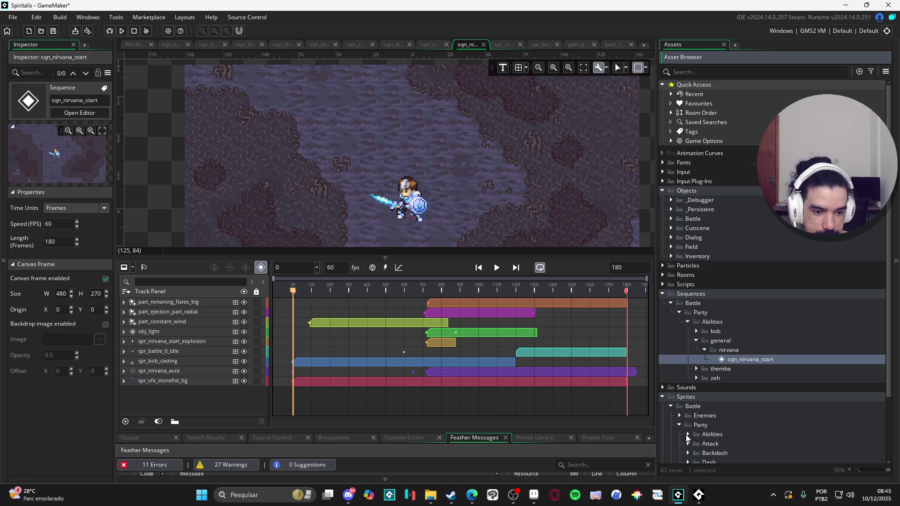
# Step: Open spr_nirvana_start_explosion from the nirvana sprites folder and start an image import
pyautogui.click(688, 435)
pyautogui.click(697, 375)
pyautogui.click(706, 385)
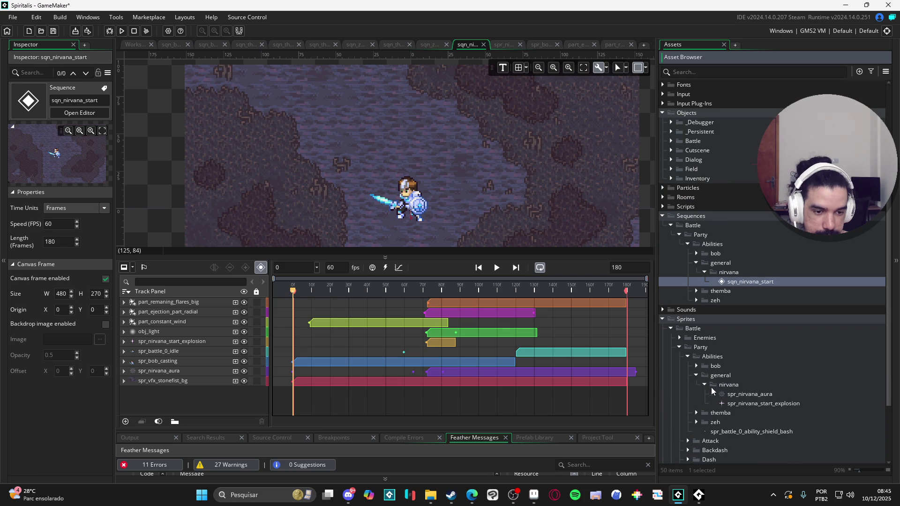
pyautogui.click(733, 395)
pyautogui.doubleClick(741, 403)
pyautogui.click(261, 168)
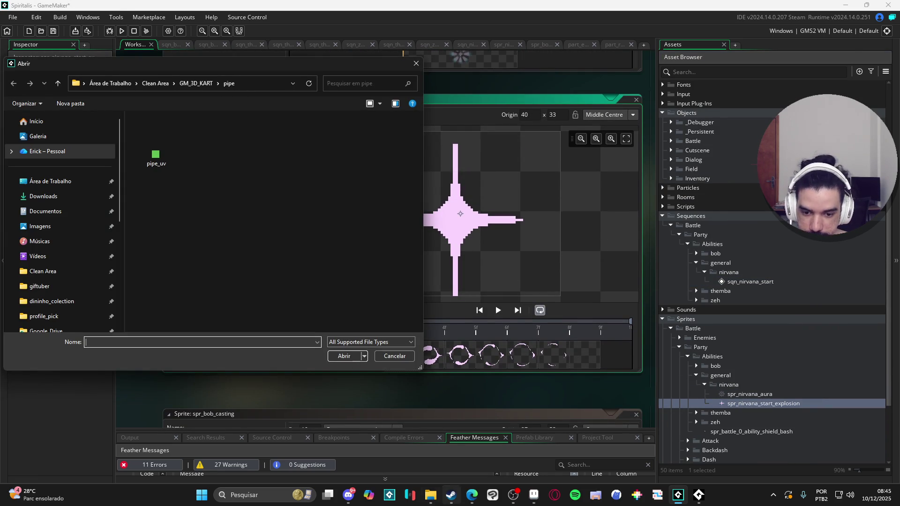
# Step: Import spr_nirvana_activation_fx from the nirvana folder into the explosion sprite
pyautogui.click(428, 498)
pyautogui.click(583, 32)
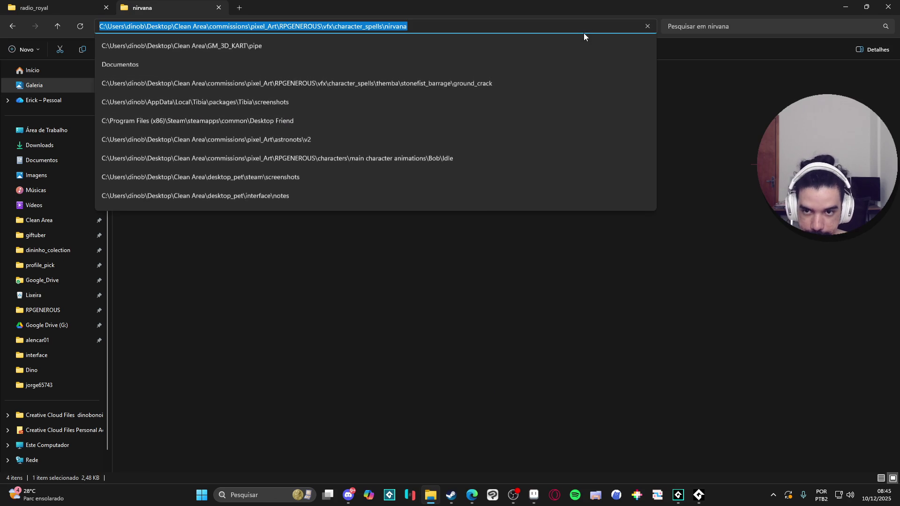
pyautogui.click(845, 6)
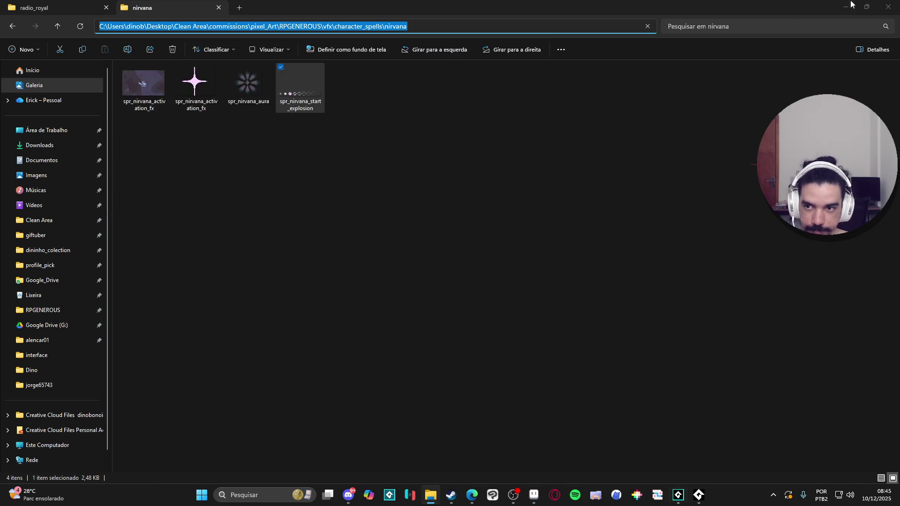
pyautogui.click(258, 85)
pyautogui.hotkey('ctrl', 'v')
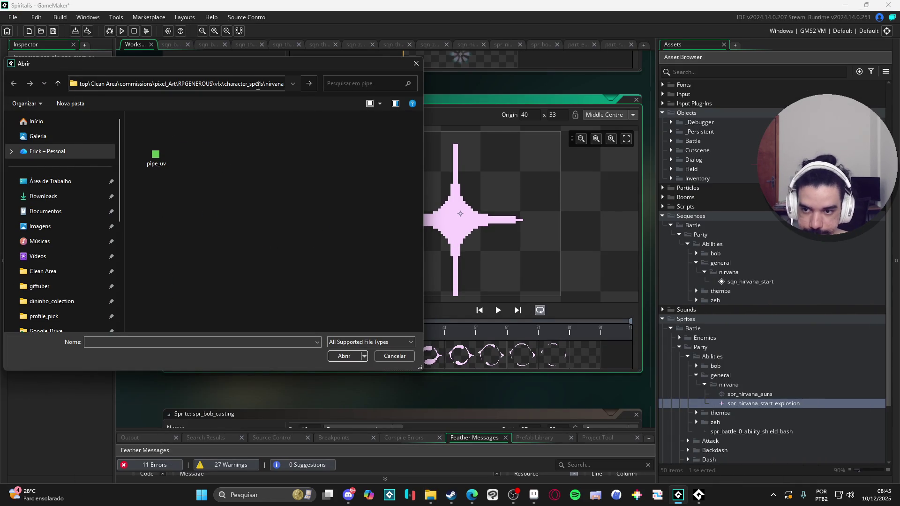
pyautogui.press('Return')
pyautogui.doubleClick(154, 145)
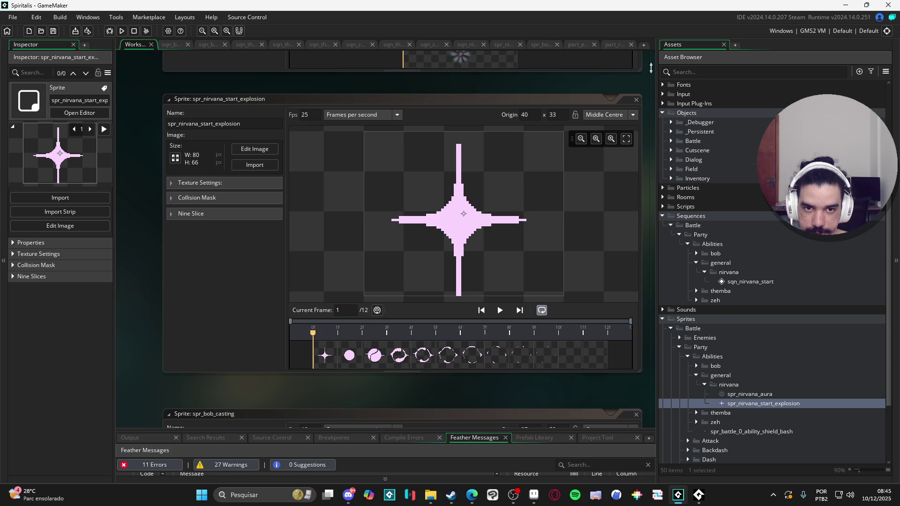
pyautogui.click(467, 45)
# Step: Close the two extra sprite editors and both particle editors
pyautogui.click(520, 44)
pyautogui.click(556, 45)
pyautogui.click(589, 44)
pyautogui.click(624, 43)
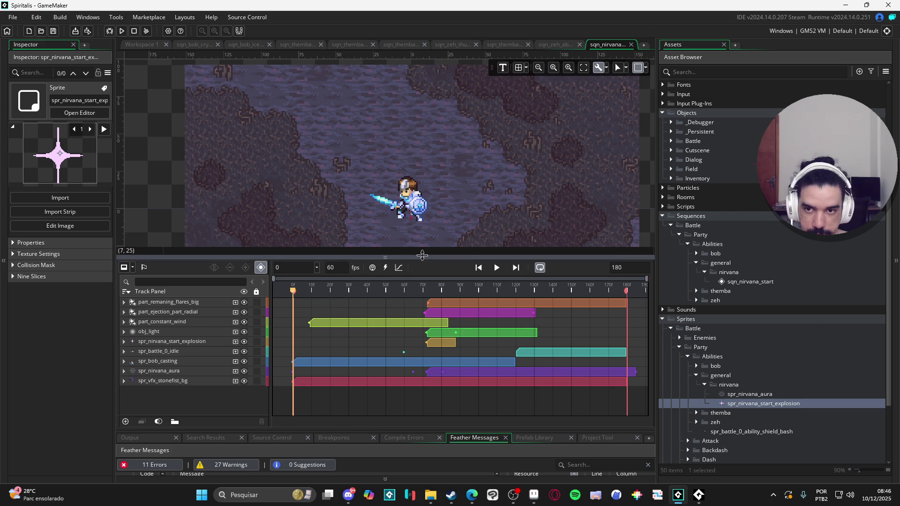
# Step: Enlarge the sequence canvas, run the game with F5, and scrub the timeline
pyautogui.moveTo(420, 256); pyautogui.dragTo(419, 323)
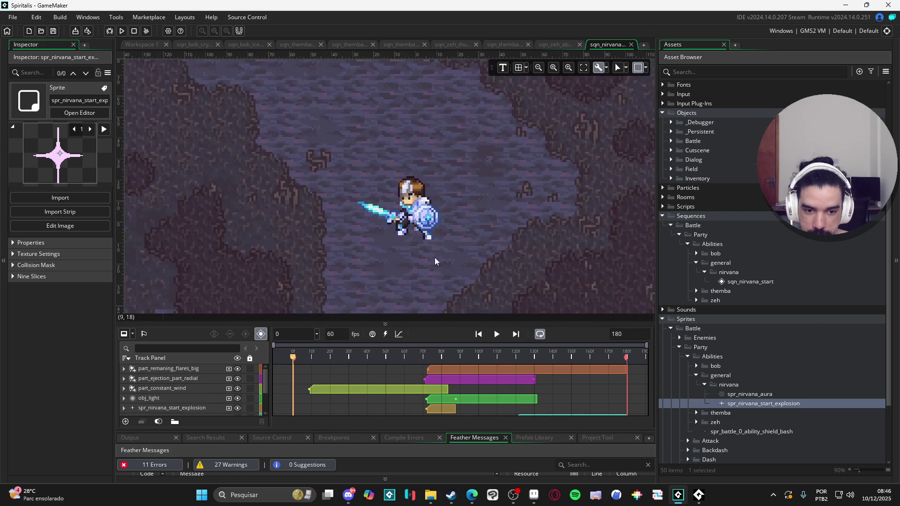
pyautogui.scroll(-1, 434, 257)
pyautogui.scroll(1, 469, 300)
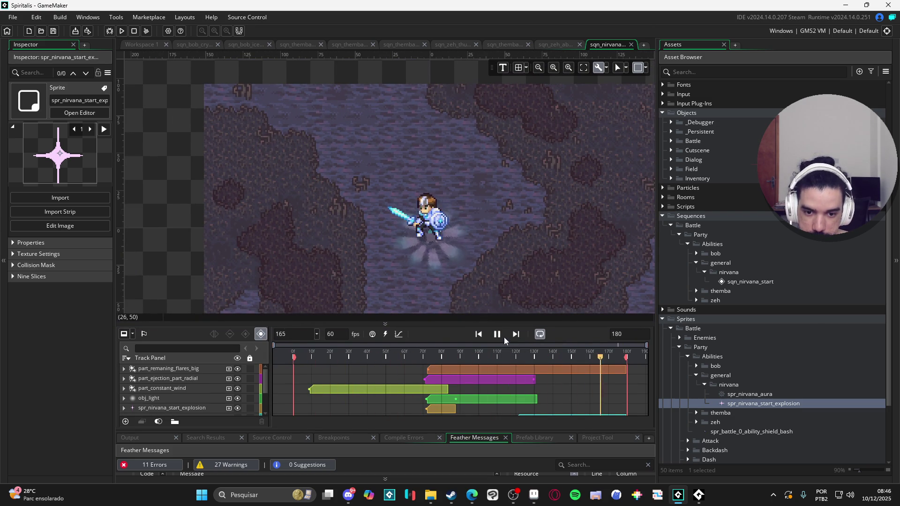
pyautogui.press('F5')
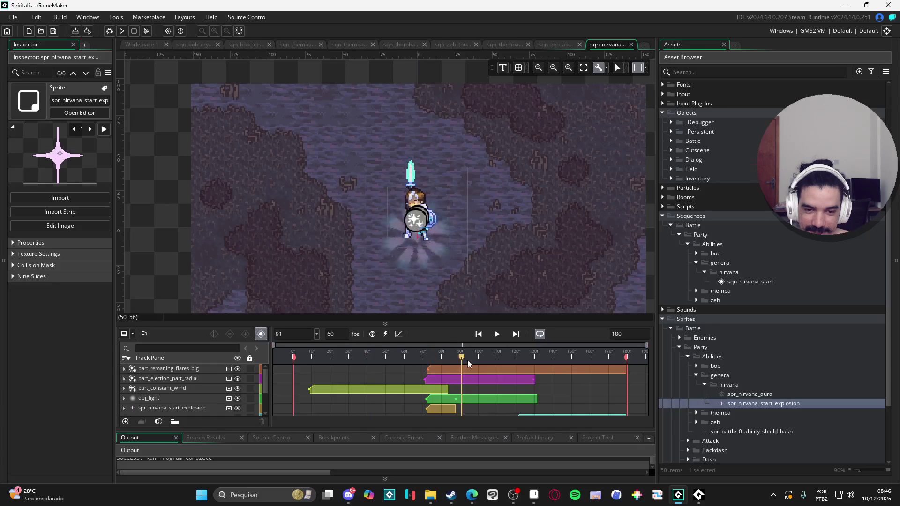
pyautogui.moveTo(468, 360)
pyautogui.mouseDown()
pyautogui.moveTo(383, 362)
pyautogui.moveTo(466, 364)
pyautogui.moveTo(448, 362)
pyautogui.mouseUp()
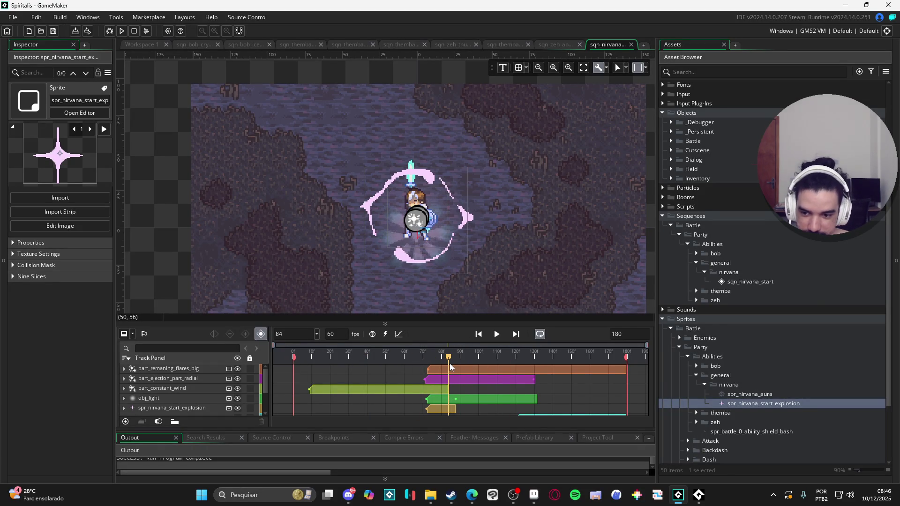
# Step: Extend the spr_nirvana_start_explosion clip to about frame 99
pyautogui.click(452, 408)
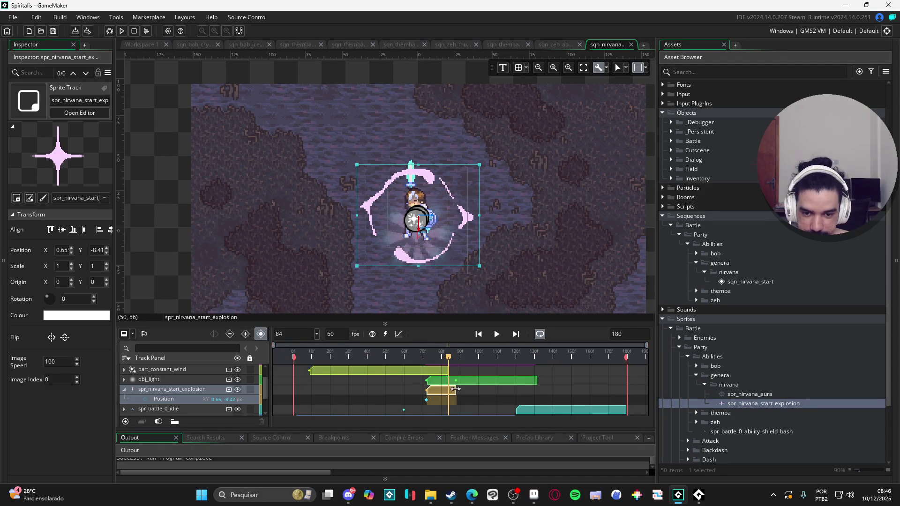
pyautogui.moveTo(455, 390); pyautogui.dragTo(482, 388)
pyautogui.moveTo(449, 359); pyautogui.dragTo(472, 359)
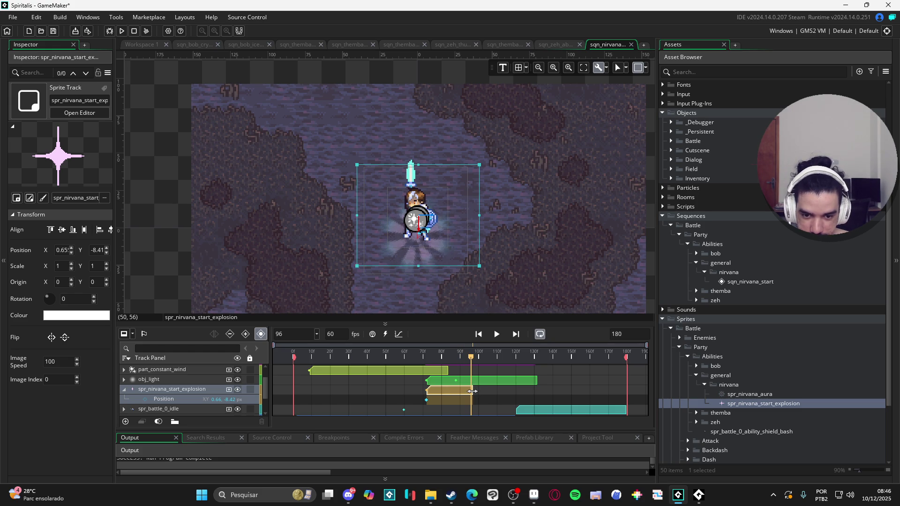
# Step: Replay sqn_nirvana_start from the beginning twice to check the explosion timing
pyautogui.press('Home')
pyautogui.press('space')
pyautogui.click(498, 333)
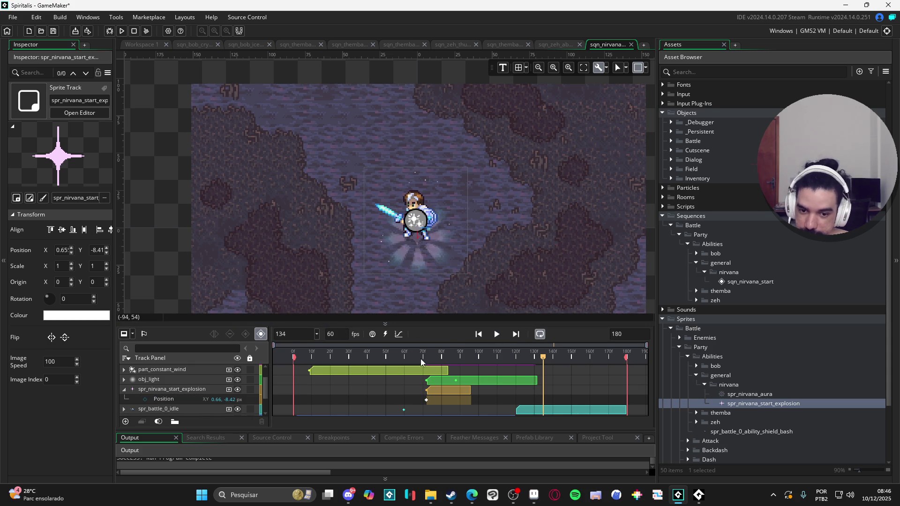
pyautogui.press('Home')
pyautogui.press('space')
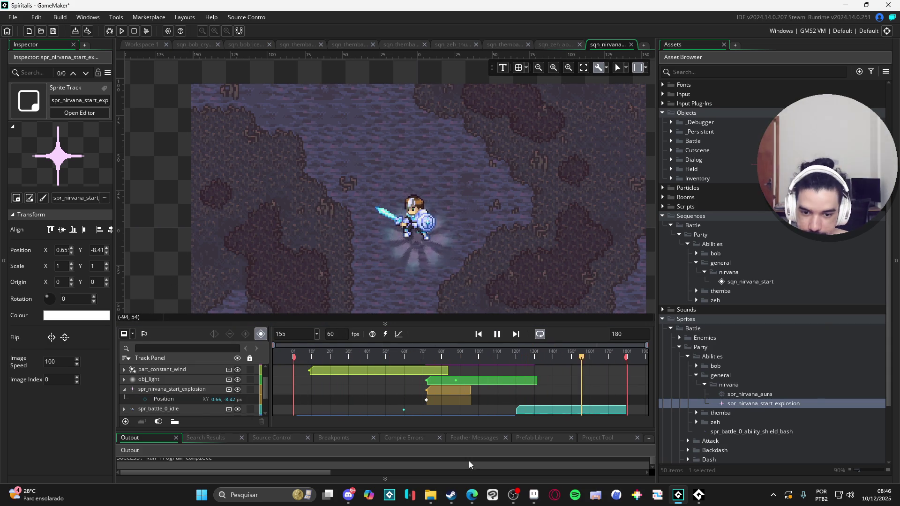
pyautogui.moveTo(517, 494)
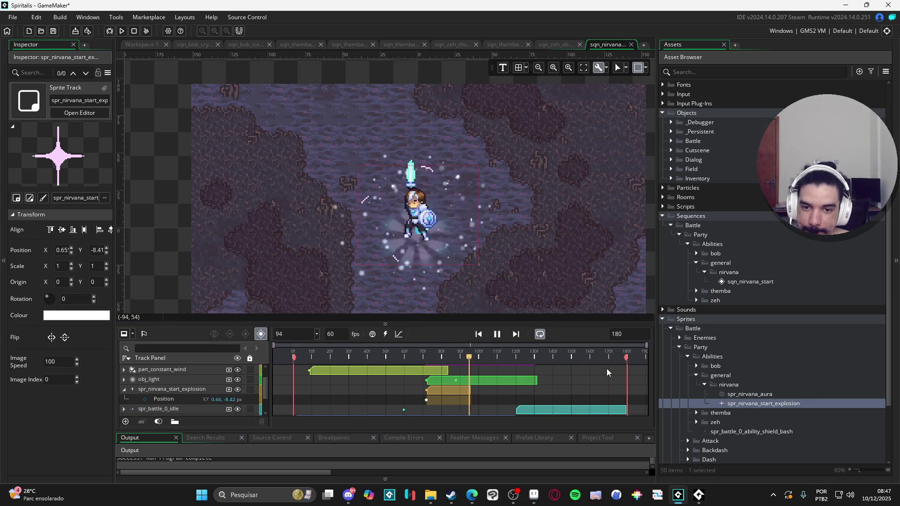
pyautogui.doubleClick(770, 403)
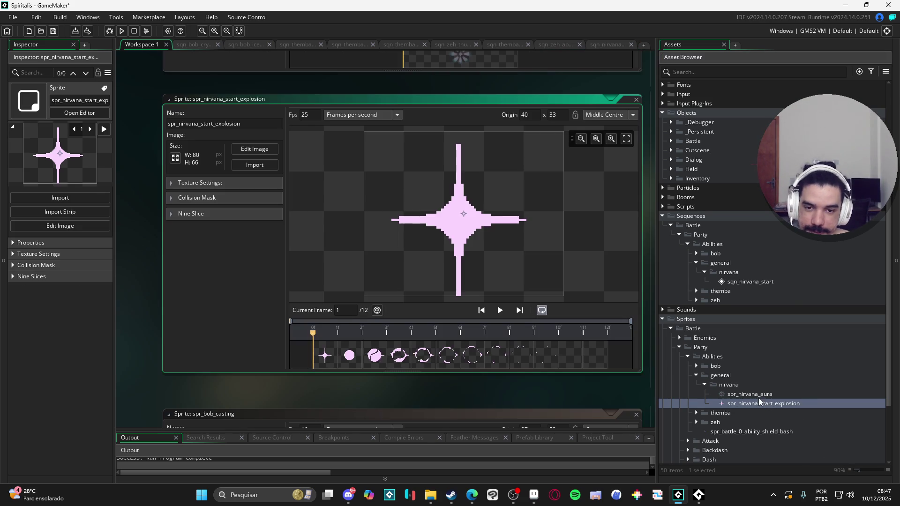
# Step: Preview the explosion sprite at 30 fps, then return to sqn_nirvana_start at frame 90
pyautogui.click(500, 310)
pyautogui.click(500, 310)
pyautogui.click(195, 44)
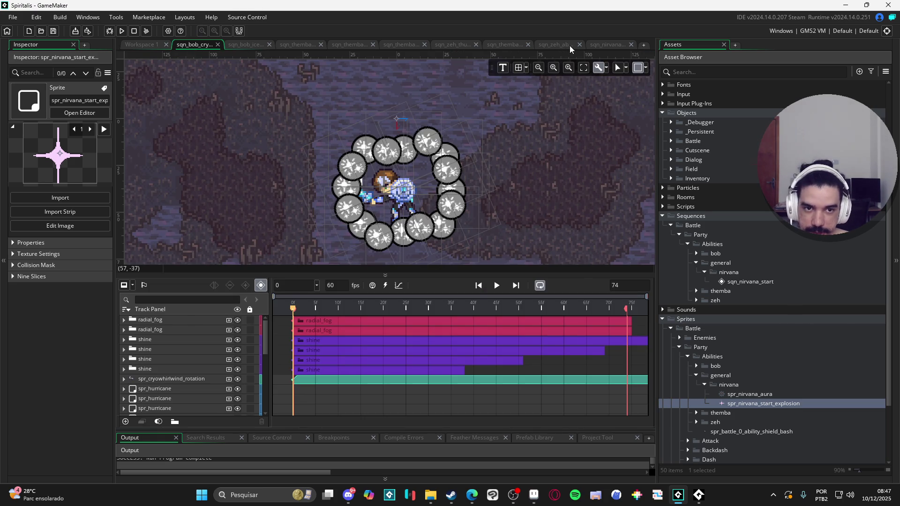
pyautogui.click(609, 45)
pyautogui.moveTo(426, 358); pyautogui.dragTo(466, 359)
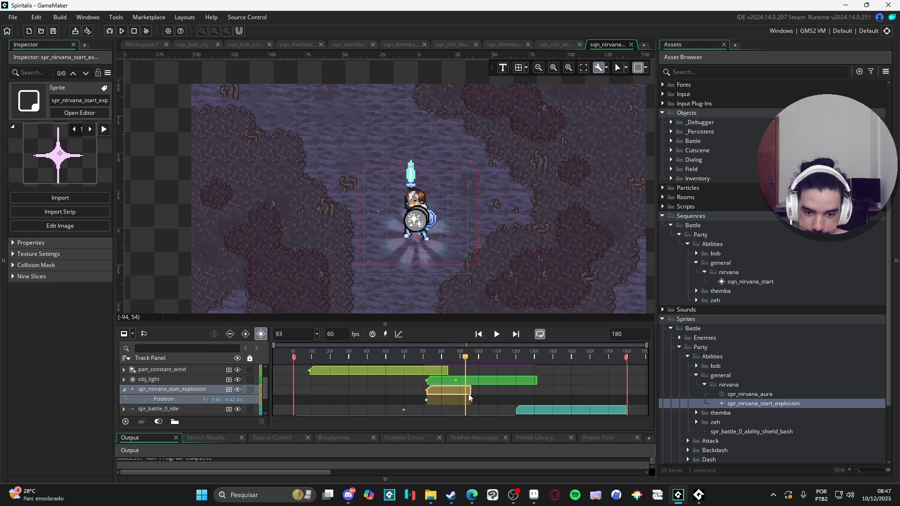
# Step: Shorten the explosion clip to end at frame 93 and replay the sequence from the start
pyautogui.moveTo(470, 392); pyautogui.dragTo(465, 392)
pyautogui.press('Home')
pyautogui.click(497, 334)
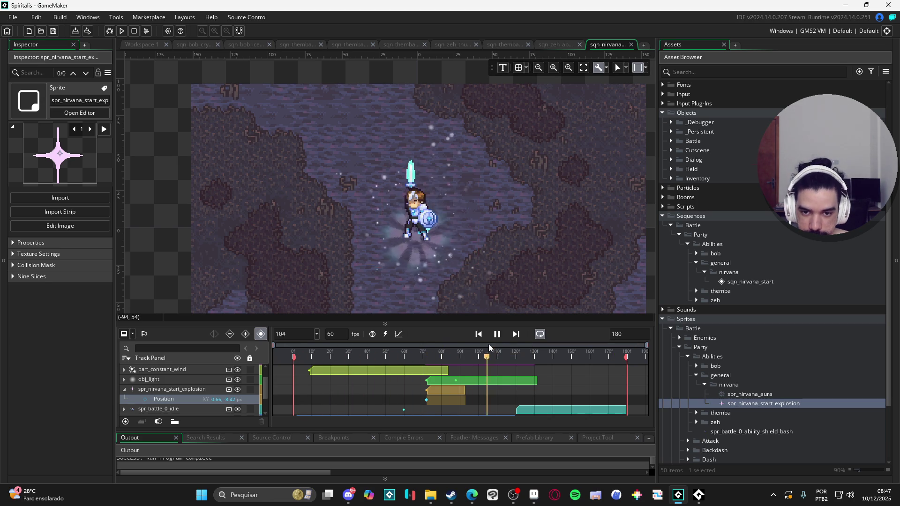
# Step: Pause playback, collapse the explosion track, and select the part_remaning_flares_big particle track
pyautogui.click(124, 389)
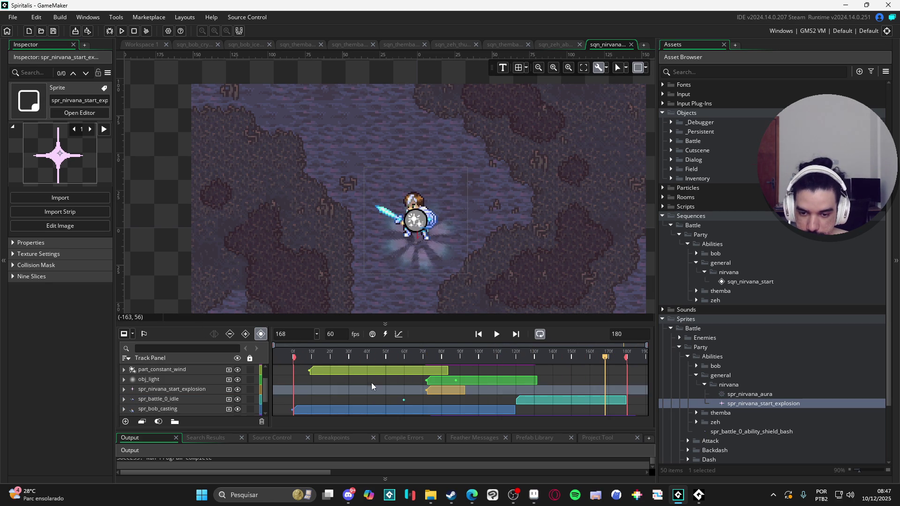
pyautogui.scroll(2, 434, 388)
pyautogui.click(178, 368)
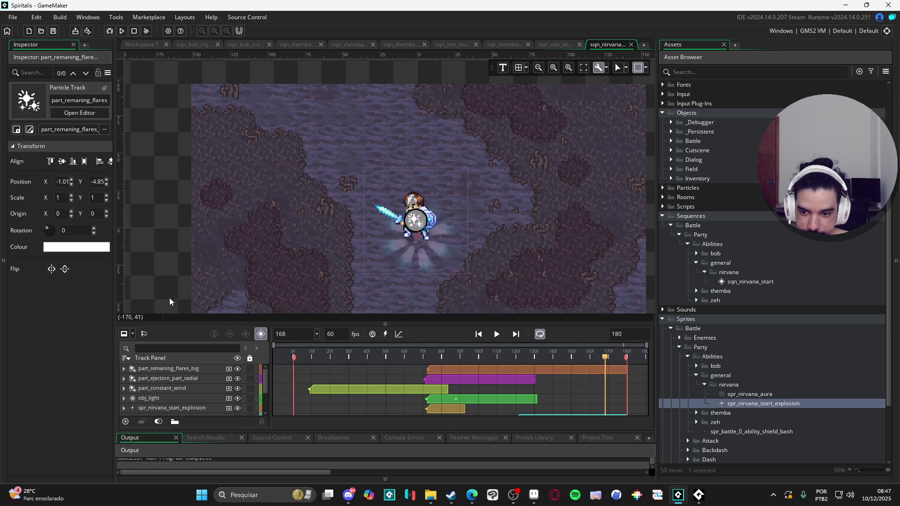
# Step: Stop playback, scrub the timeline to frames 38 and 99, then play and stop at frame 117
pyautogui.click(501, 338)
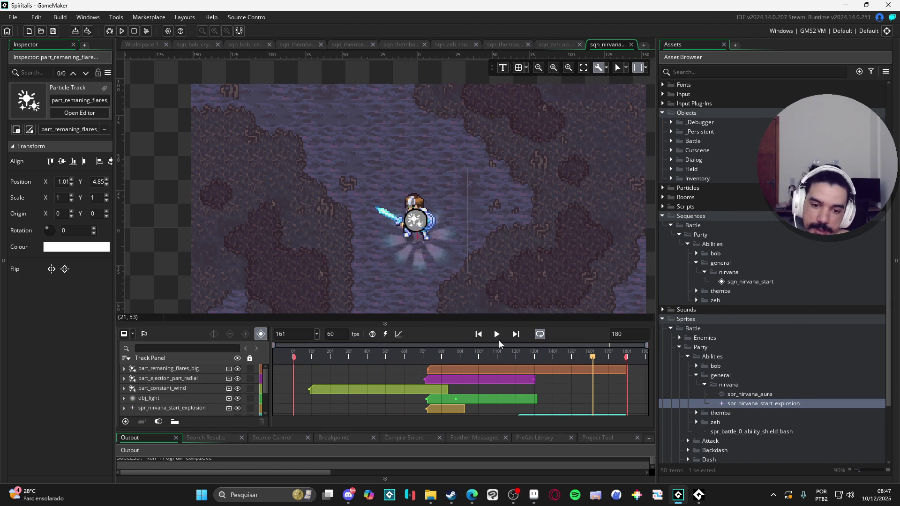
pyautogui.click(363, 355)
pyautogui.moveTo(422, 369)
pyautogui.mouseDown()
pyautogui.moveTo(473, 368)
pyautogui.moveTo(422, 370)
pyautogui.moveTo(457, 369)
pyautogui.moveTo(422, 370)
pyautogui.moveTo(460, 378)
pyautogui.moveTo(354, 375)
pyautogui.mouseUp()
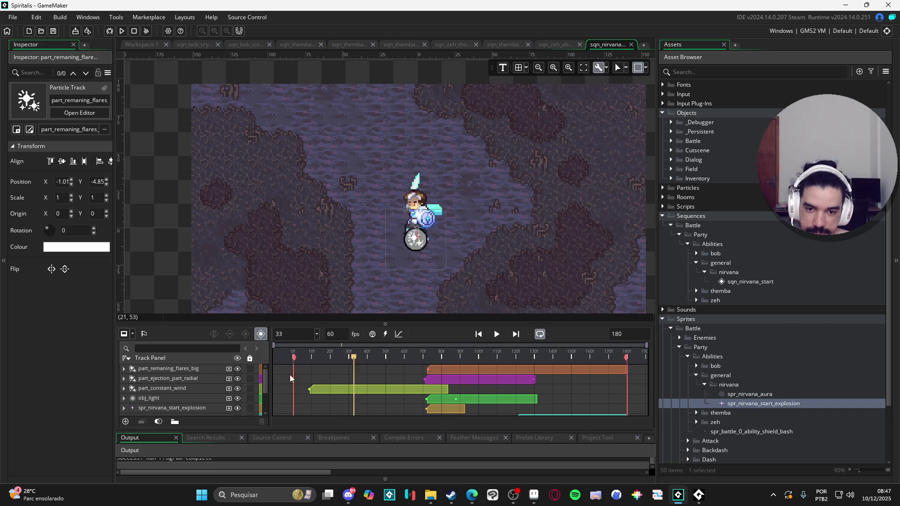
pyautogui.click(497, 335)
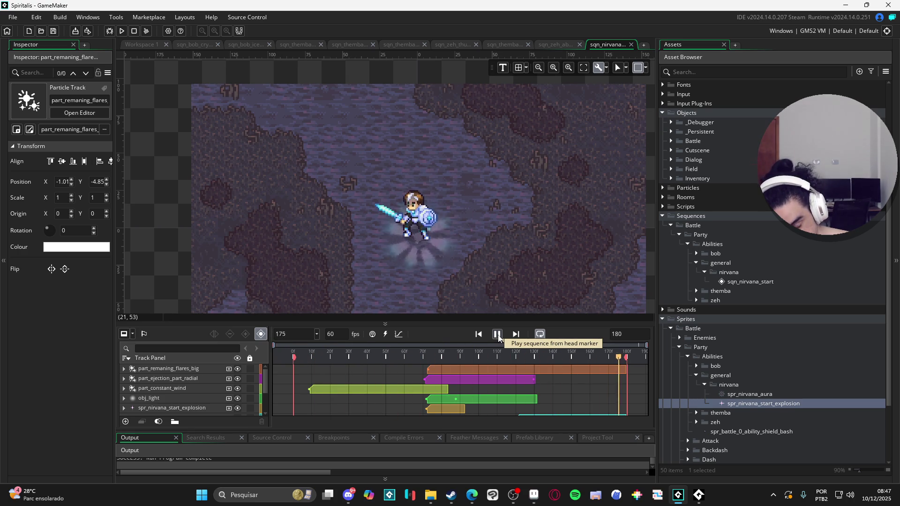
pyautogui.click(497, 335)
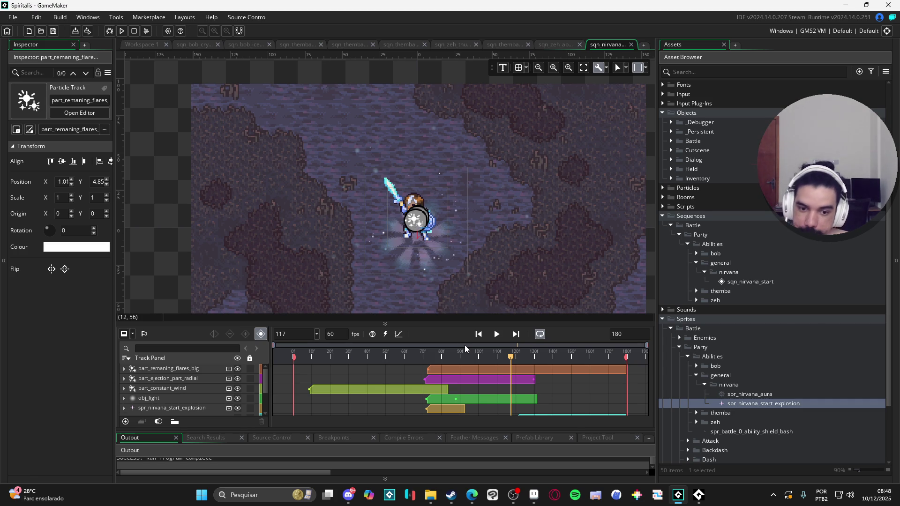
# Step: Replay the sequence to frame 152, then play again from frame 0 to frame 124
pyautogui.click(497, 335)
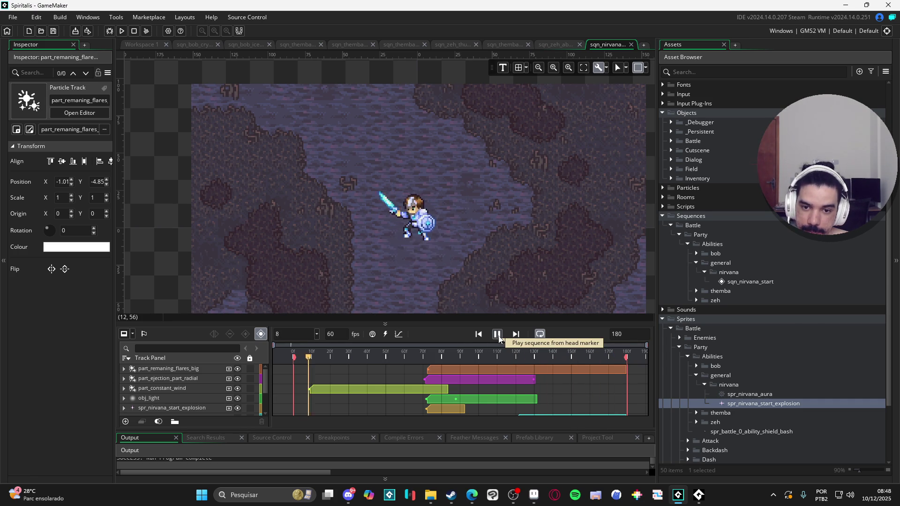
pyautogui.click(498, 335)
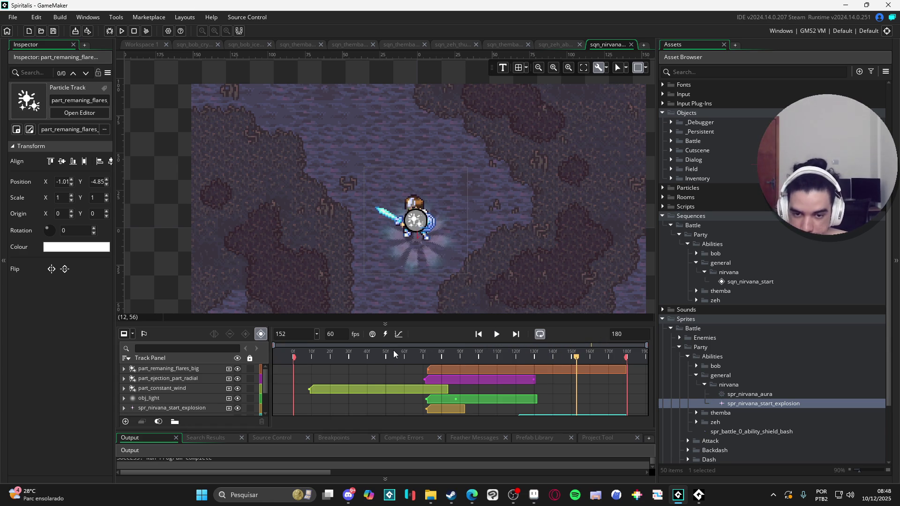
pyautogui.click(293, 357)
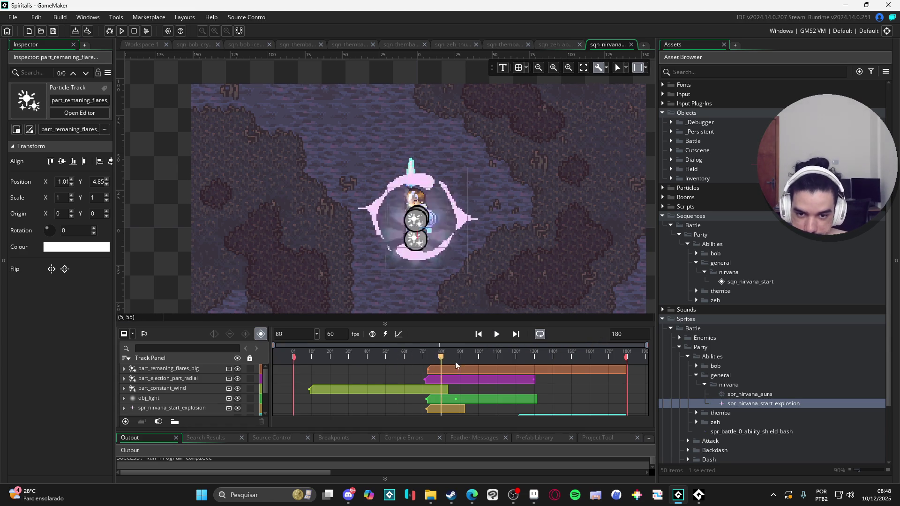
pyautogui.click(501, 338)
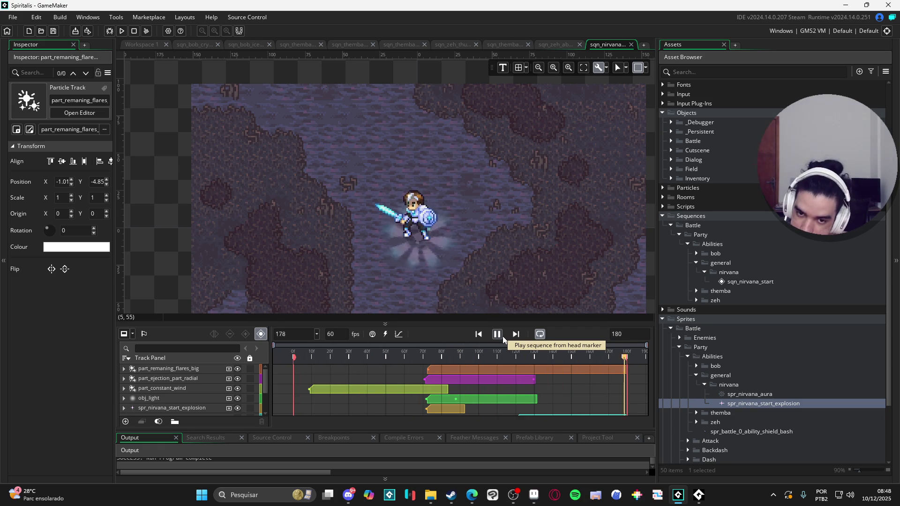
pyautogui.click(503, 336)
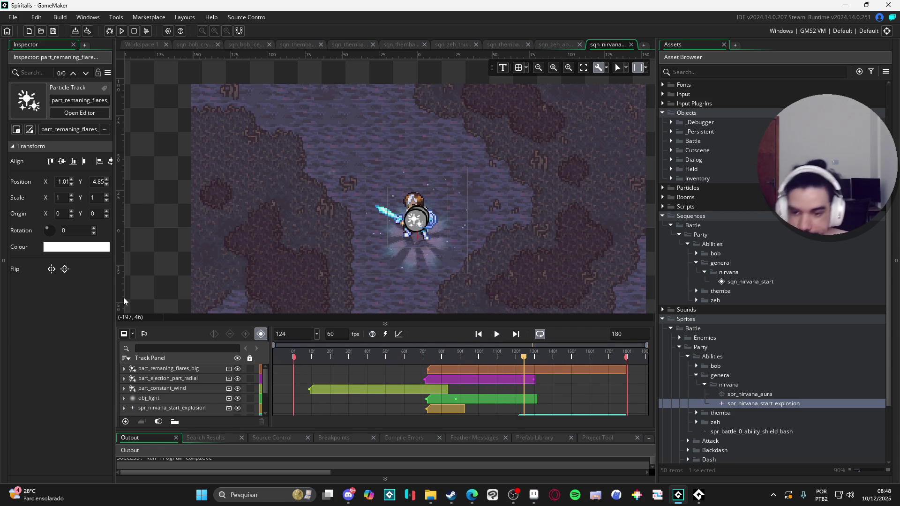
pyautogui.moveTo(413, 251); pyautogui.dragTo(411, 252)
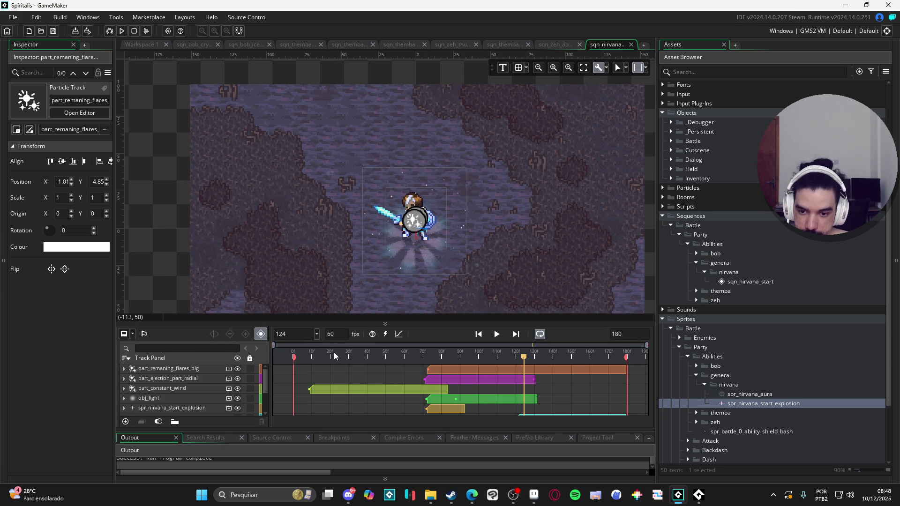
# Step: Move the playhead back to frame 0 and briefly expand the flares track's Position keys
pyautogui.moveTo(335, 353); pyautogui.dragTo(242, 352)
pyautogui.click(126, 369)
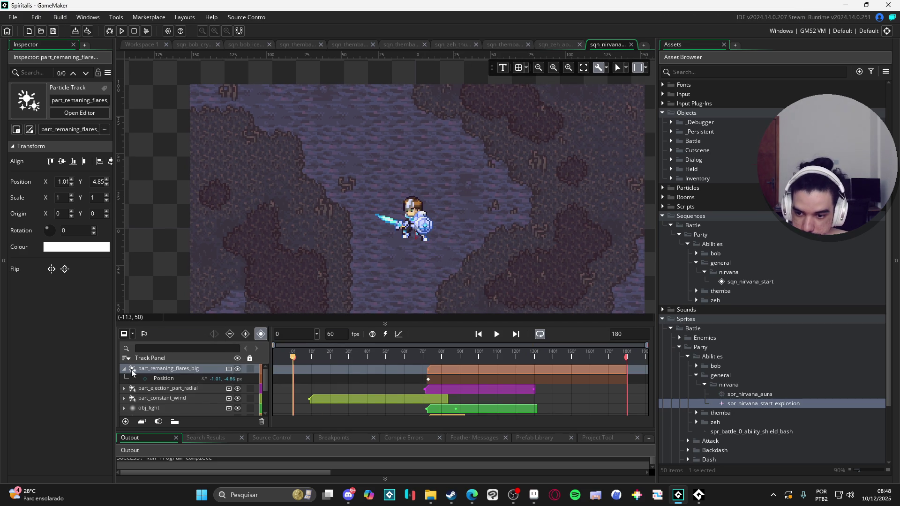
pyautogui.click(230, 368)
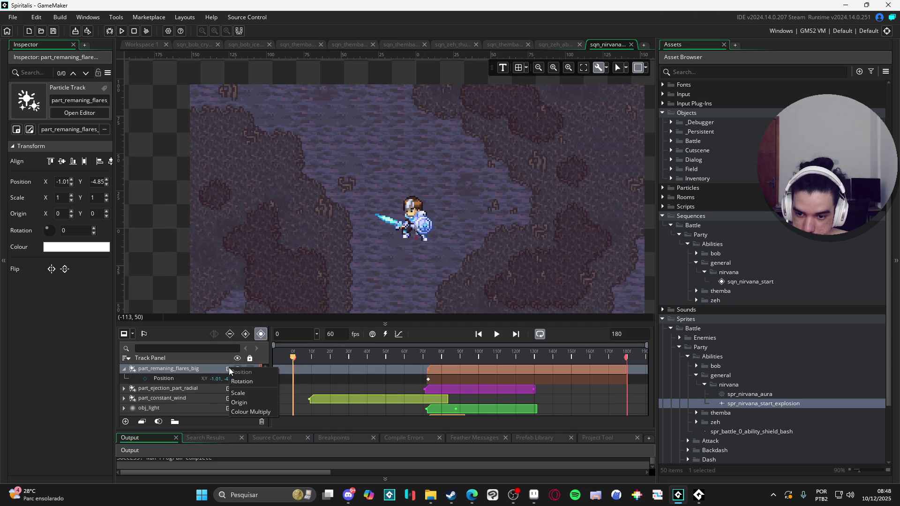
pyautogui.click(123, 370)
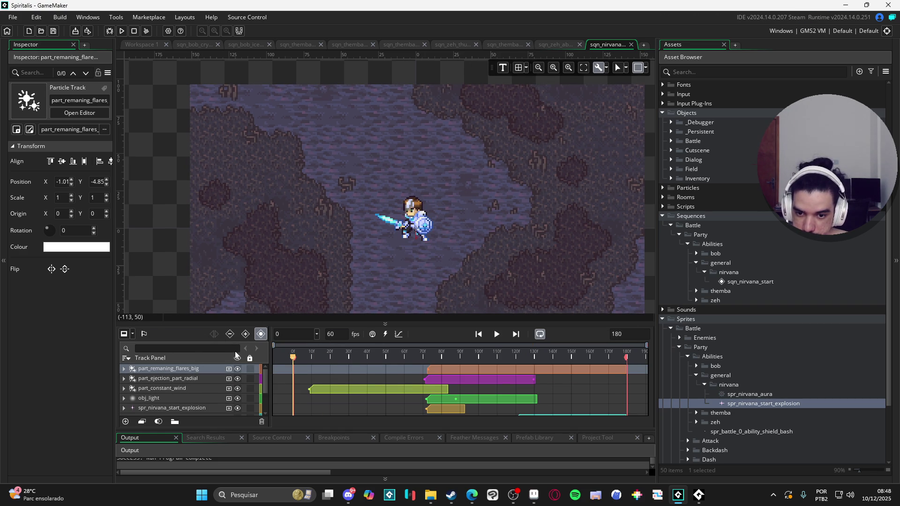
# Step: Add a broadcast message at frame 0 and start a web search for 'game maker sequence broadcast message'
pyautogui.click(374, 335)
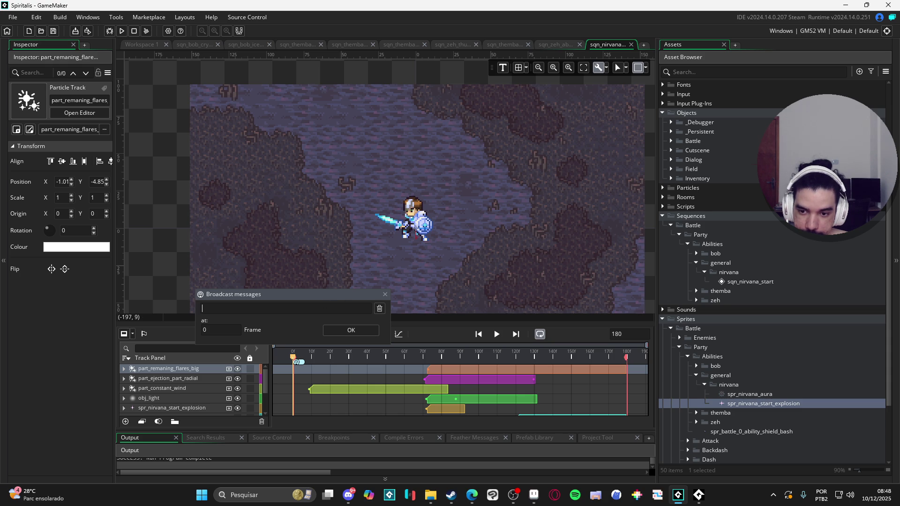
pyautogui.click(473, 495)
pyautogui.write('game maker sequence broad')
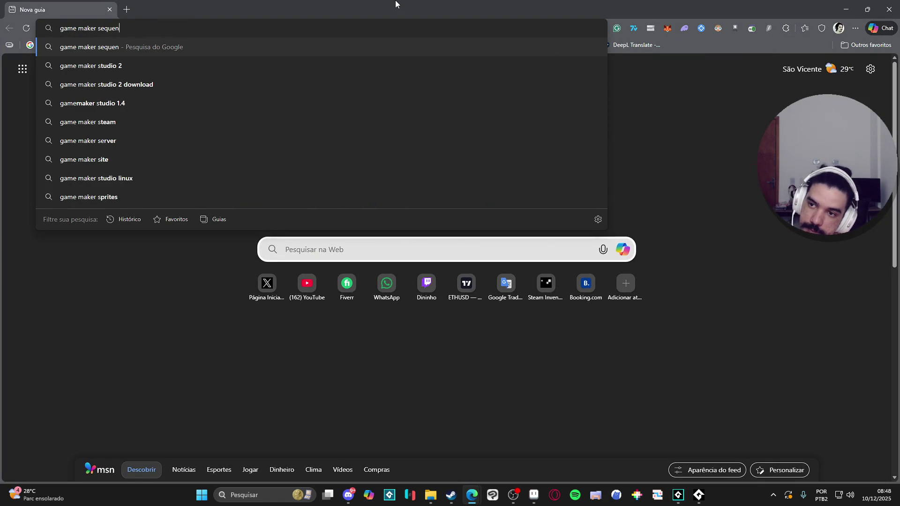
pyautogui.write('cast message')
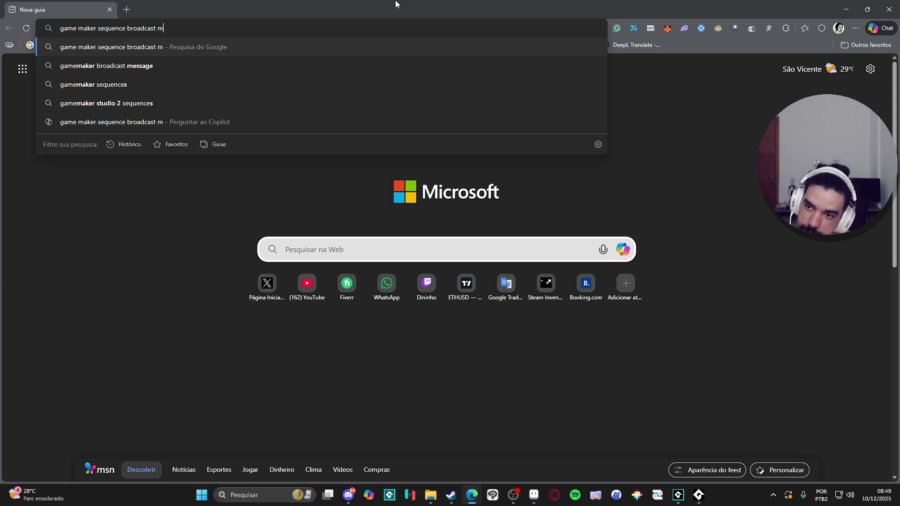
# Step: Run the search, read the manual's Broadcast Messages & Moments page, and return to GameMaker
pyautogui.press('Return')
pyautogui.click(207, 348)
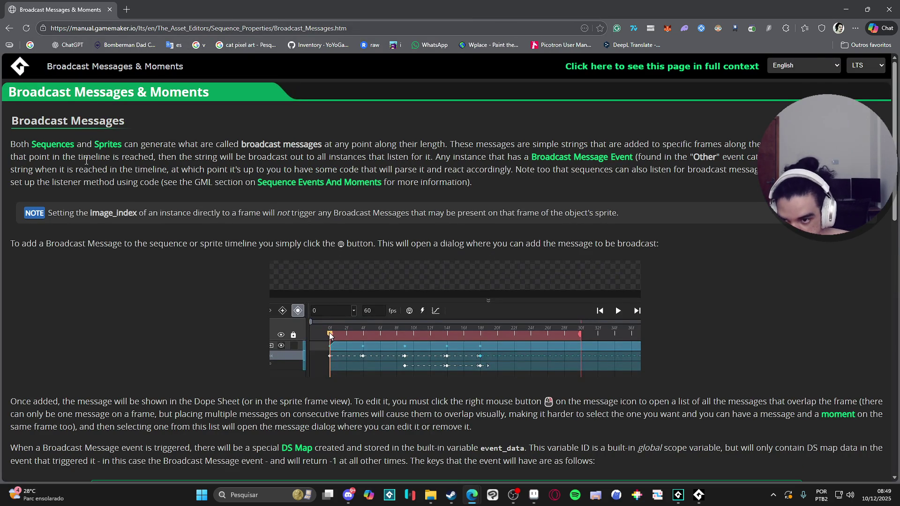
pyautogui.scroll(-3, 102, 156)
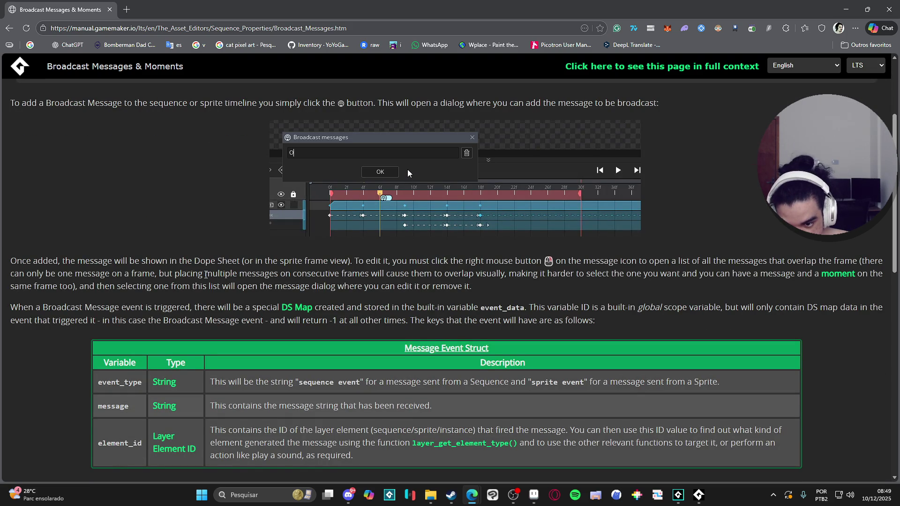
pyautogui.scroll(-4, 213, 274)
pyautogui.scroll(-2, 220, 275)
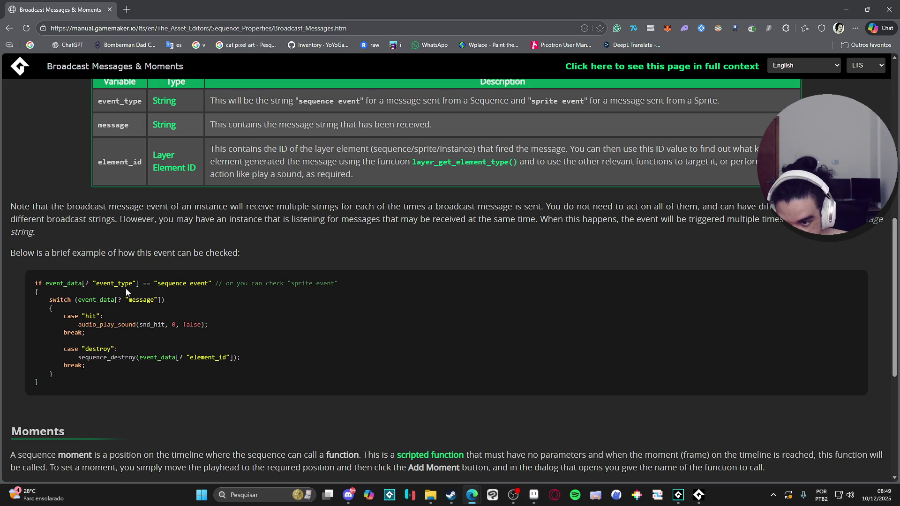
pyautogui.click(681, 496)
pyautogui.scroll(4, 749, 330)
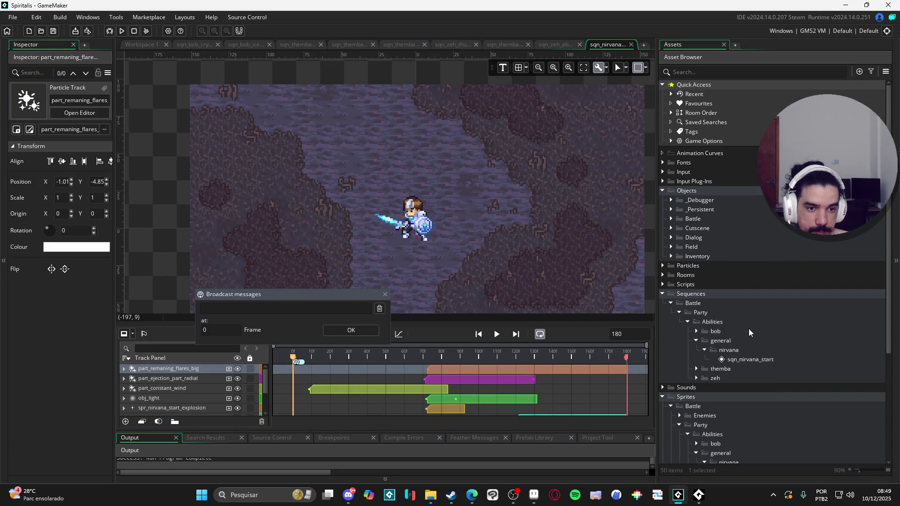
# Step: Open obj_battle_enemy from the Battle objects folder and add an Other > Broadcast Message event
pyautogui.click(672, 219)
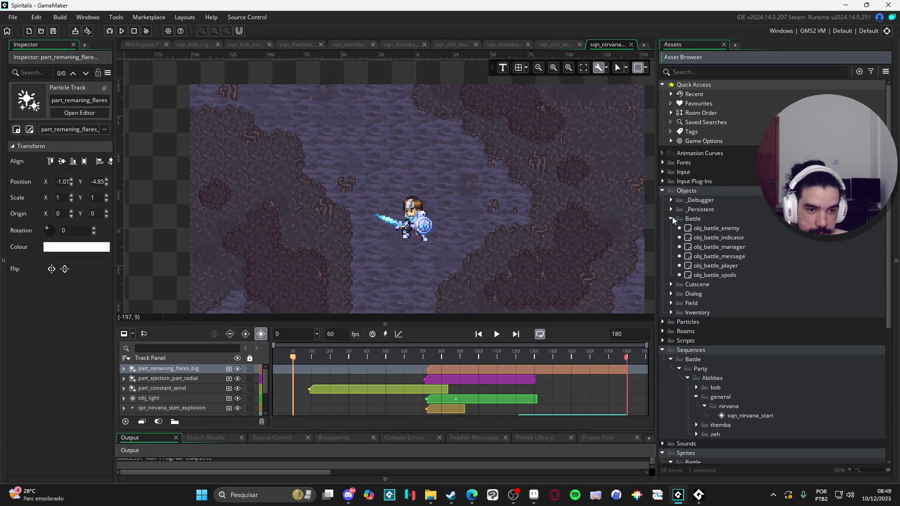
pyautogui.doubleClick(696, 228)
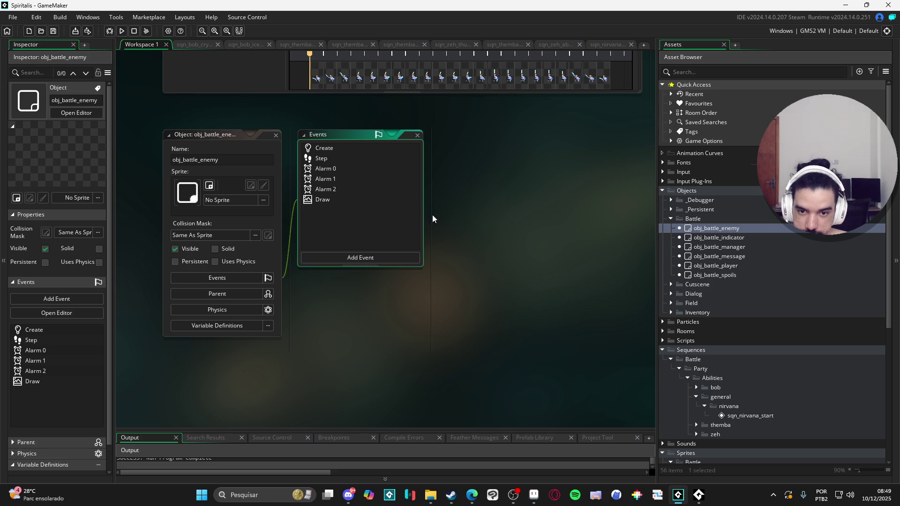
pyautogui.moveTo(431, 215); pyautogui.dragTo(385, 215)
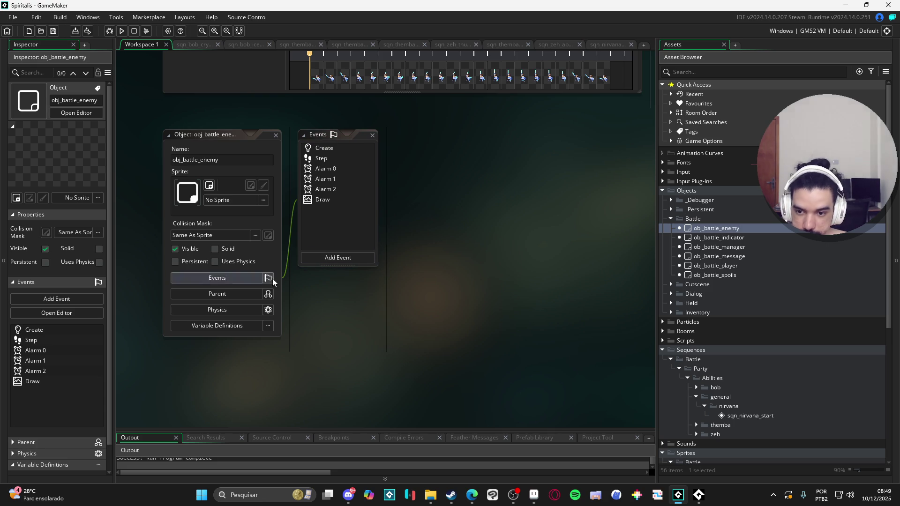
pyautogui.click(354, 258)
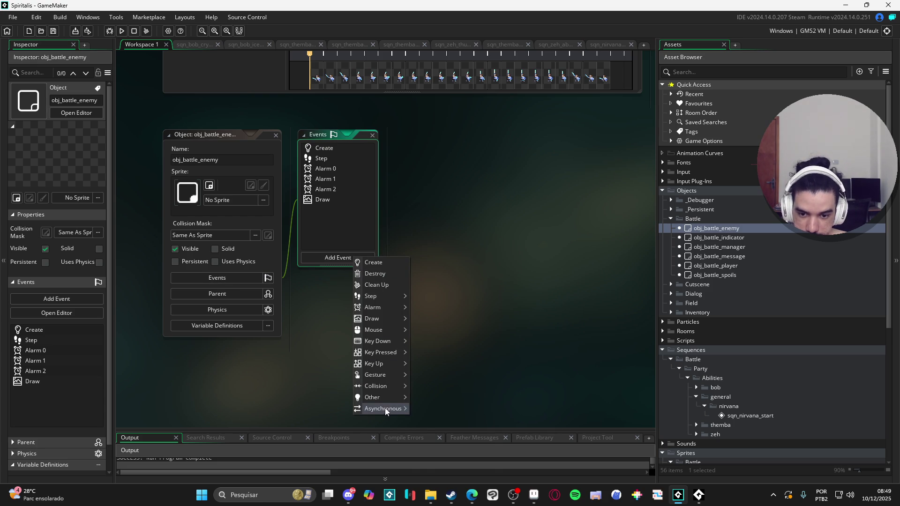
pyautogui.moveTo(387, 404)
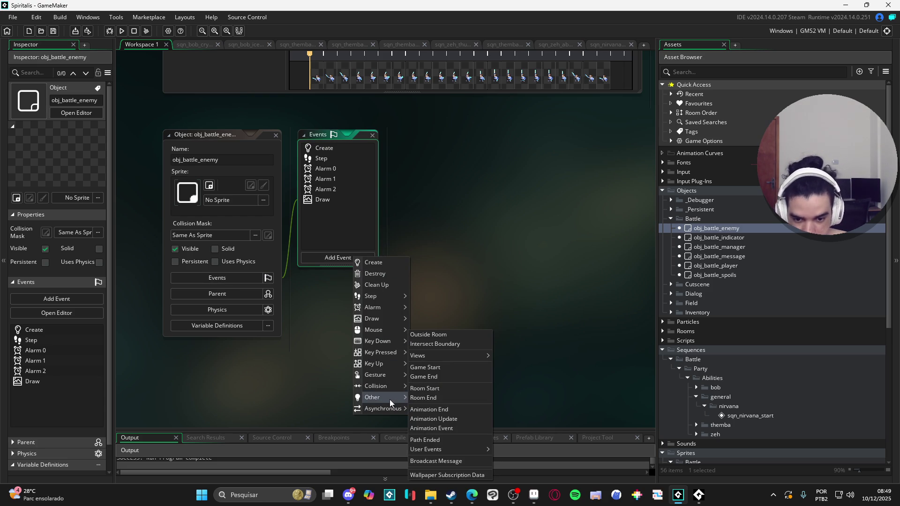
pyautogui.click(446, 461)
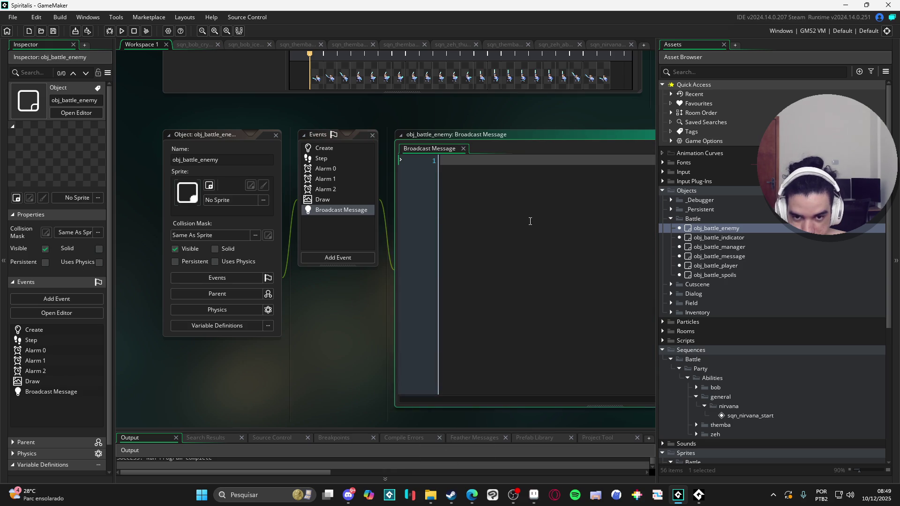
pyautogui.click(699, 496)
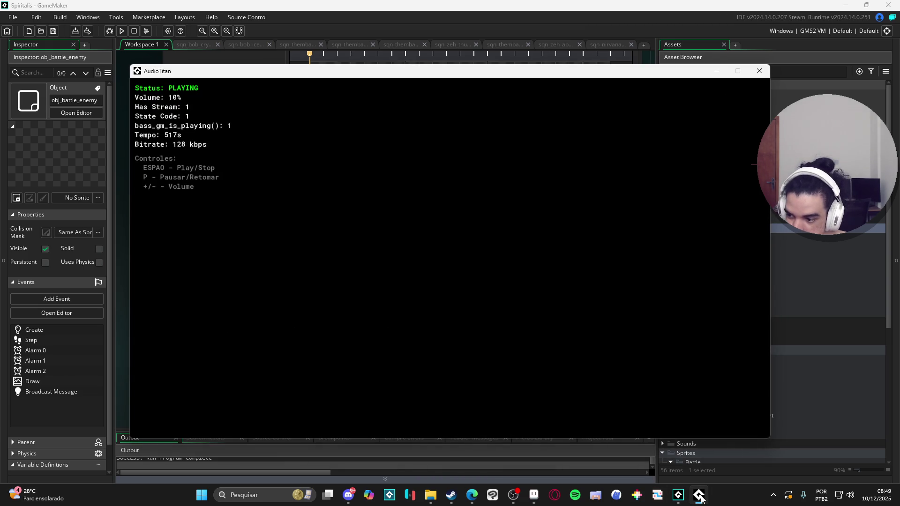
# Step: Minimize AudioTitan and set a breakpoint on line 1 of the Broadcast Message code
pyautogui.click(700, 496)
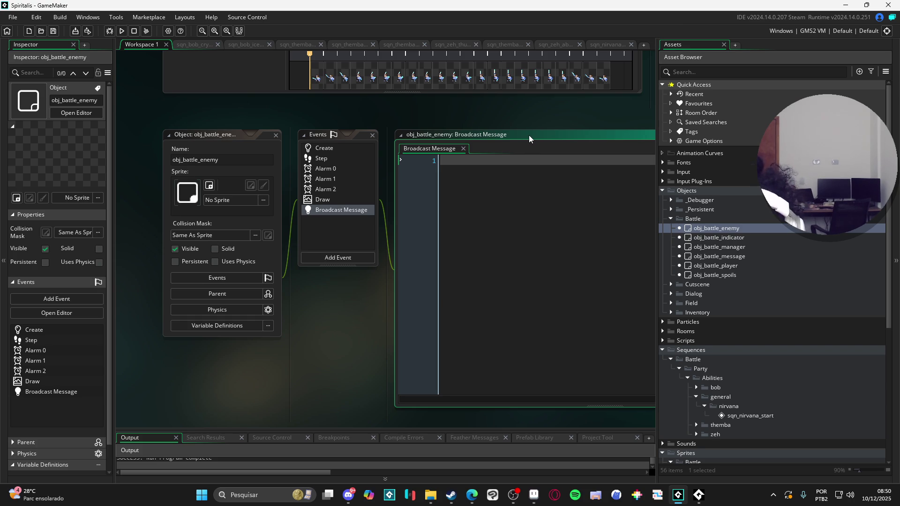
pyautogui.press('F9')
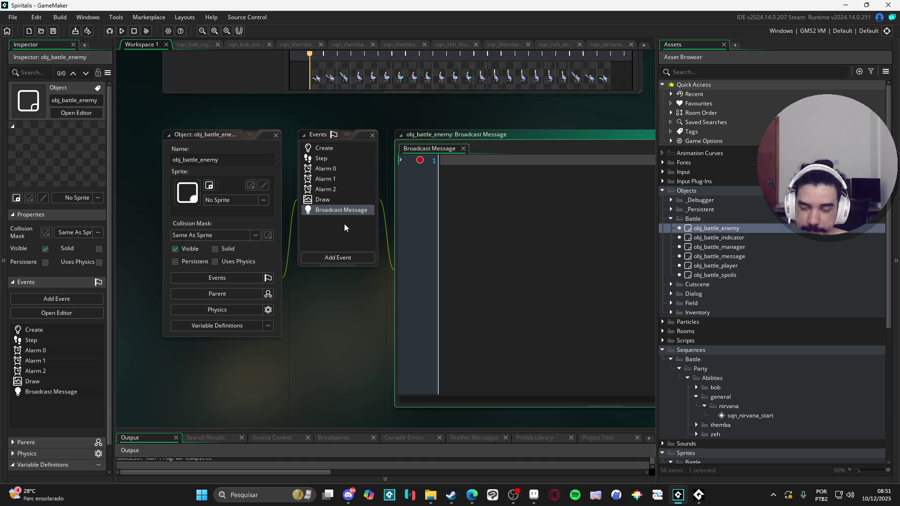
# Step: Choose Delete on the Broadcast Message event, leaving the confirmation pending, and switch to the manual page
pyautogui.click(344, 230)
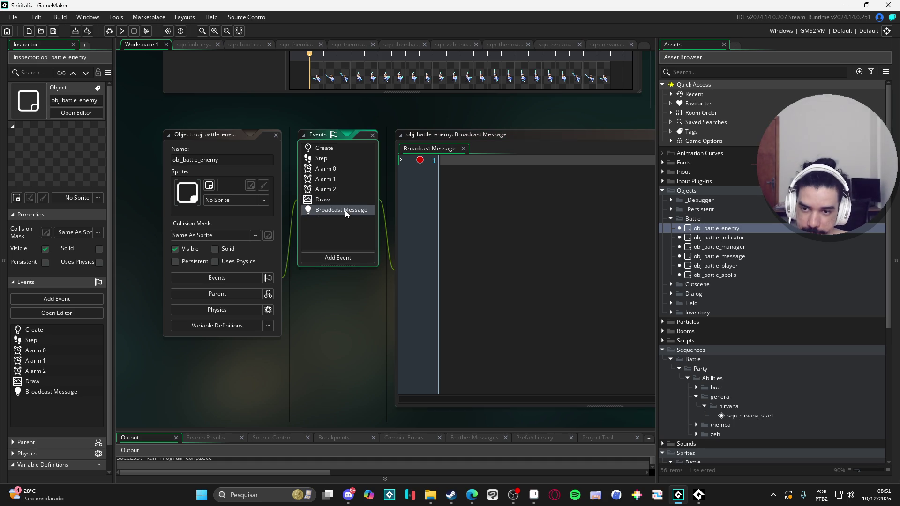
pyautogui.rightClick(345, 210)
pyautogui.click(370, 305)
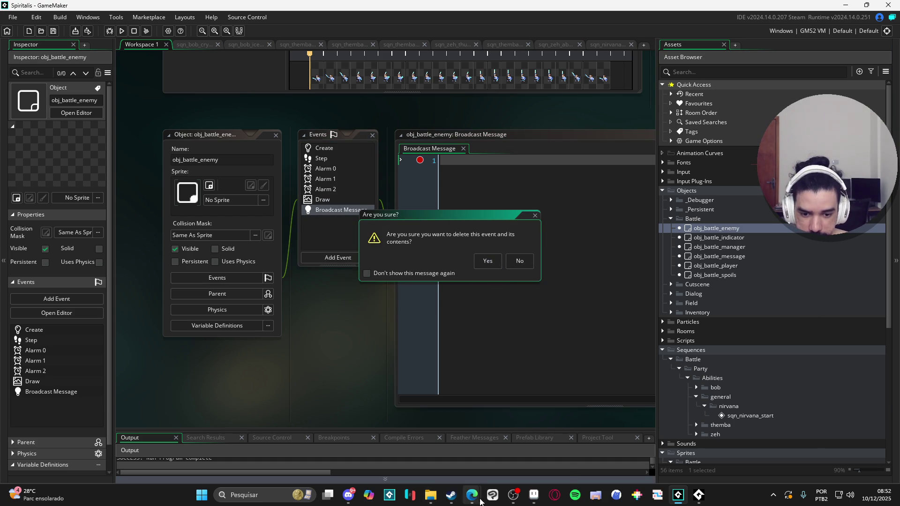
pyautogui.moveTo(472, 495)
pyautogui.click(526, 435)
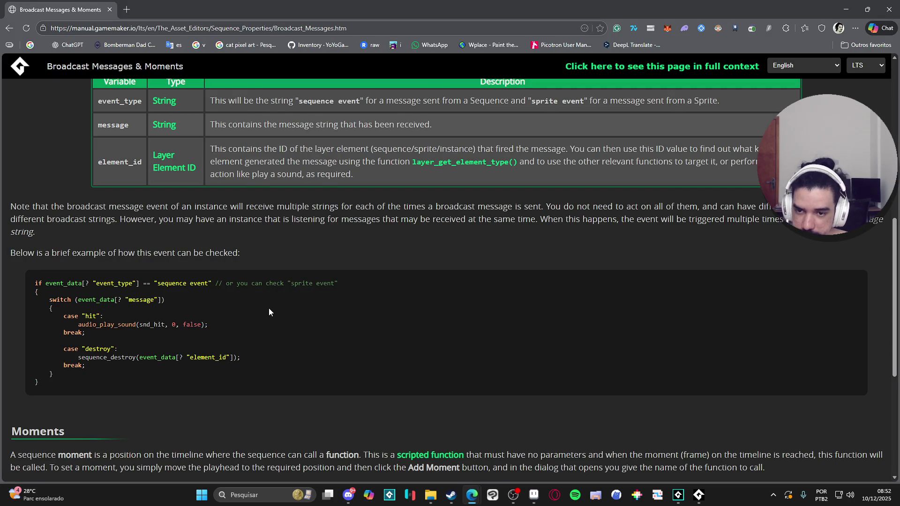
# Step: Scroll back and forth through the Broadcast Messages & Moments page, ending at the Moments section
pyautogui.scroll(4, 269, 310)
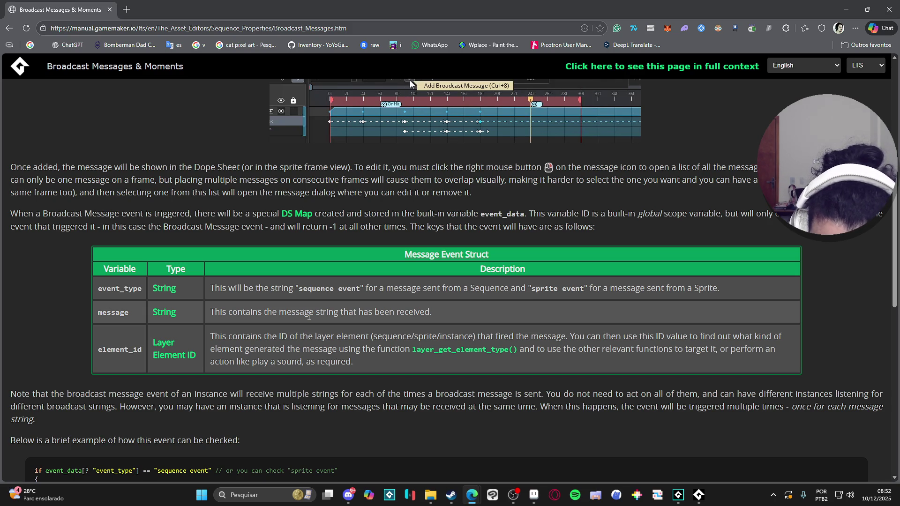
pyautogui.scroll(-4, 309, 315)
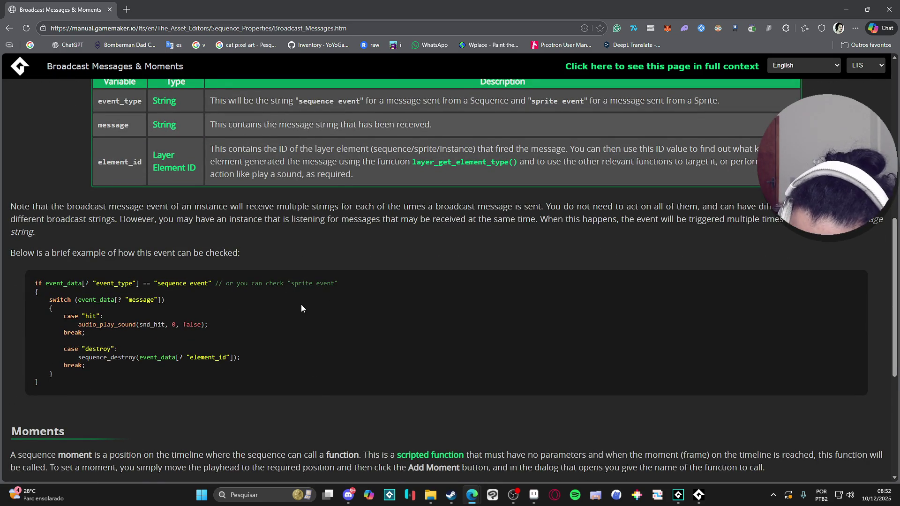
pyautogui.scroll(8, 301, 305)
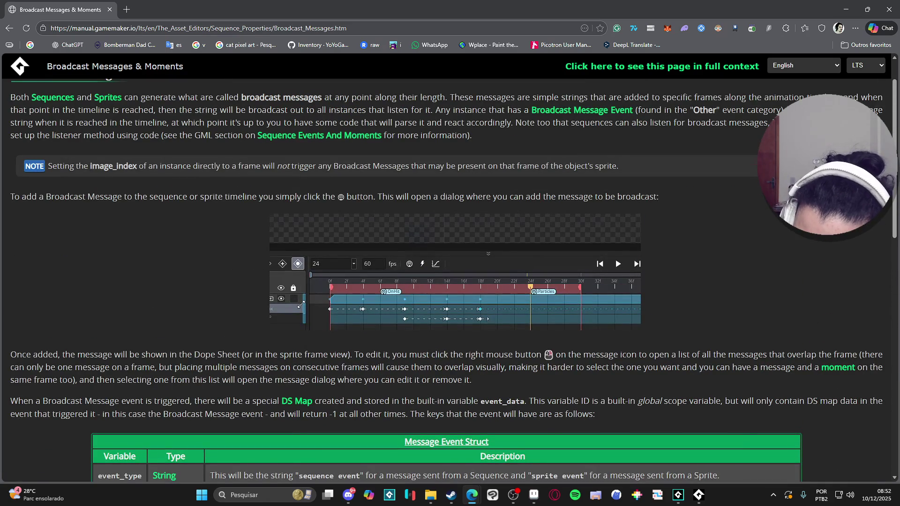
pyautogui.scroll(1, 300, 305)
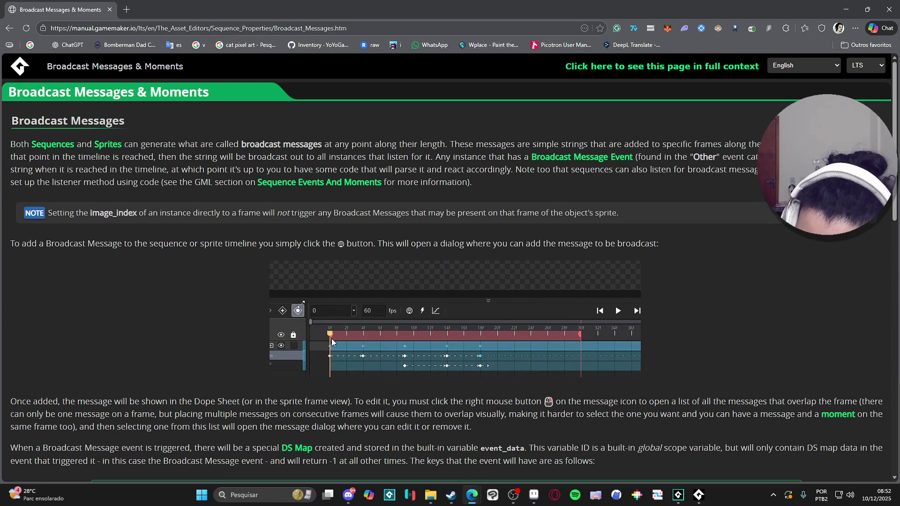
pyautogui.scroll(-4, 301, 305)
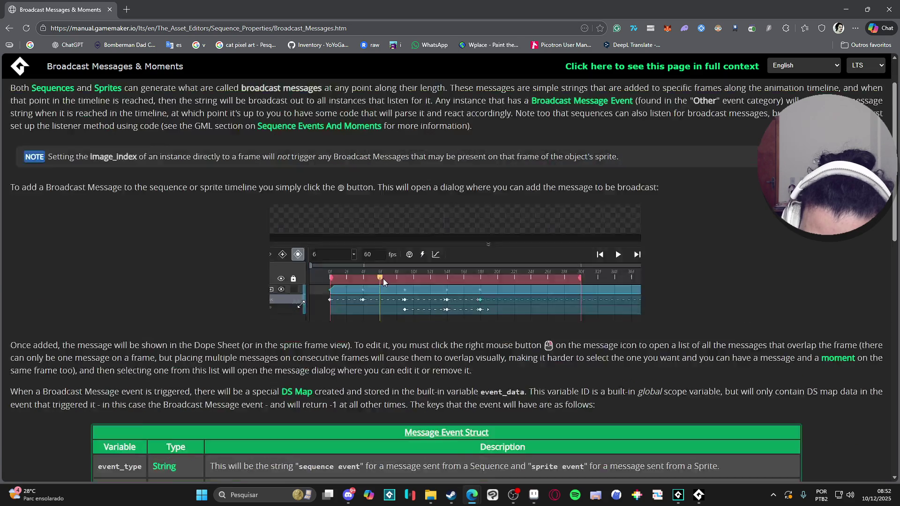
pyautogui.scroll(-2, 301, 308)
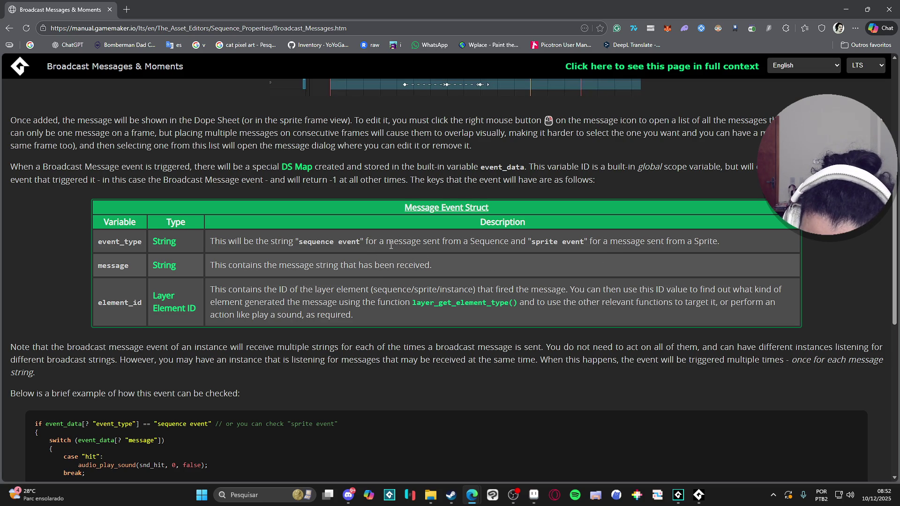
pyautogui.scroll(2, 391, 246)
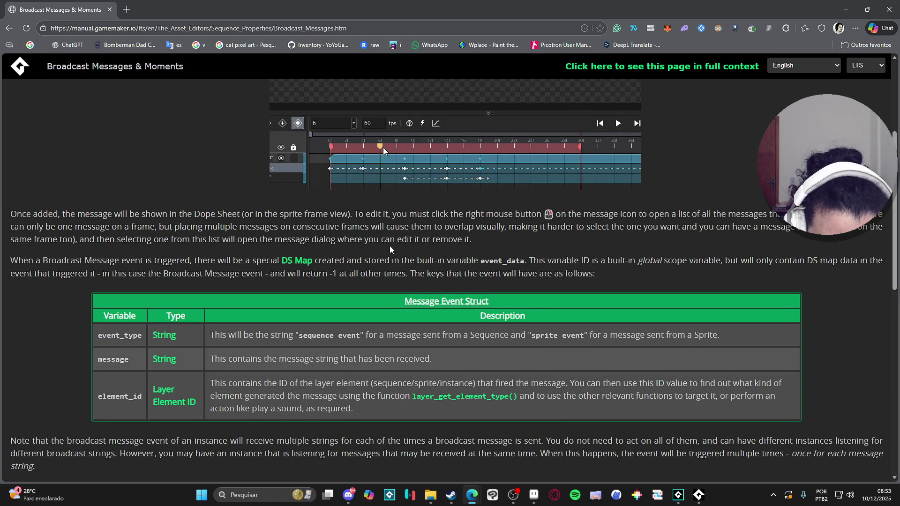
pyautogui.scroll(-10, 389, 249)
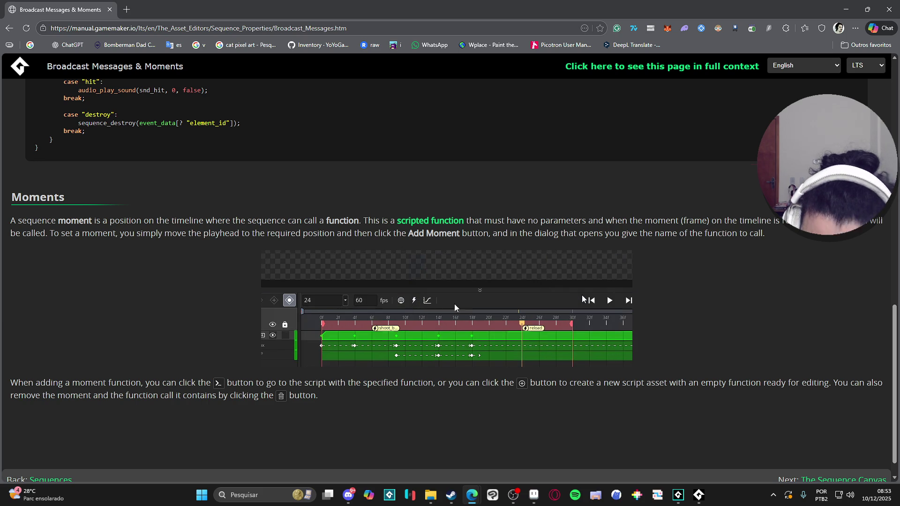
pyautogui.scroll(-1, 696, 416)
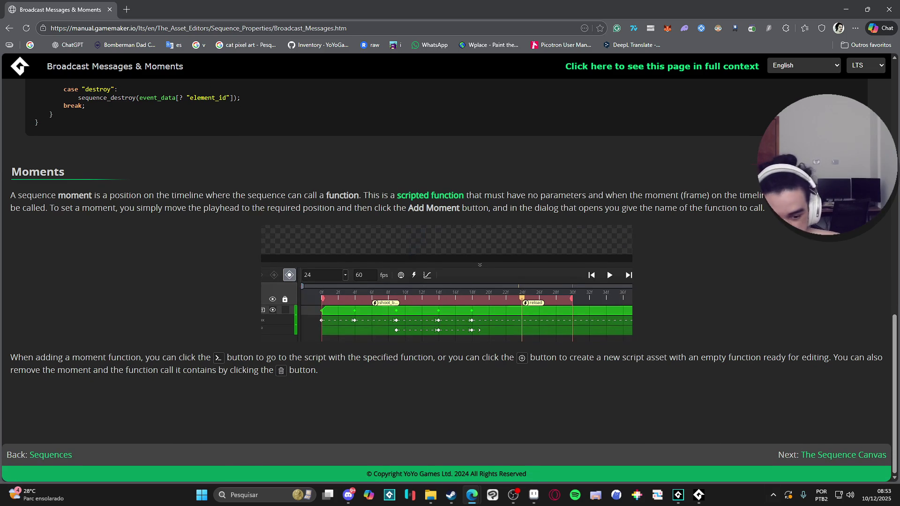
# Step: Confirm deleting the Broadcast Message event, reopen sqn_nirvana_start, and set the playhead to frame 57
pyautogui.click(679, 495)
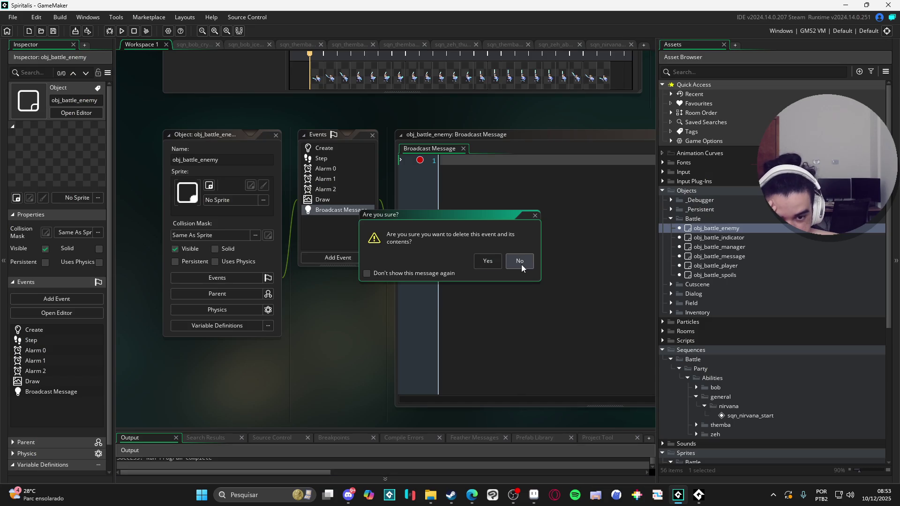
pyautogui.click(488, 261)
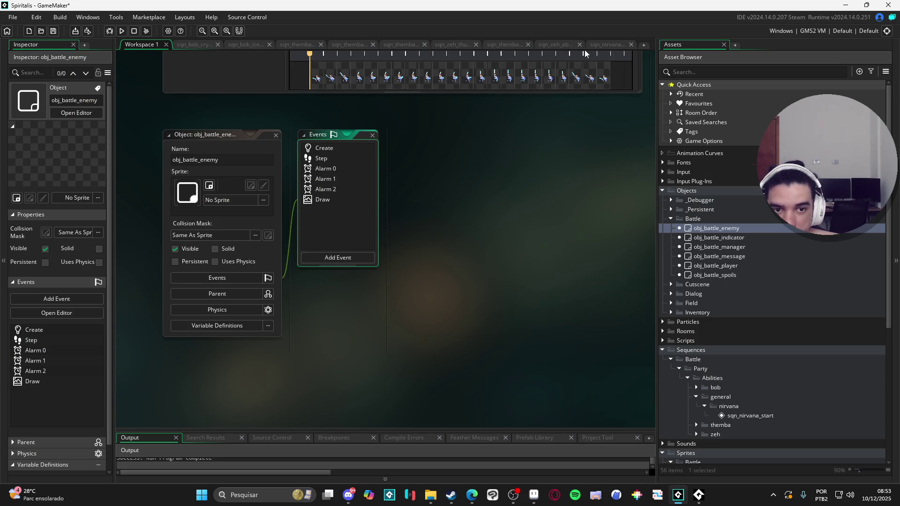
pyautogui.click(600, 45)
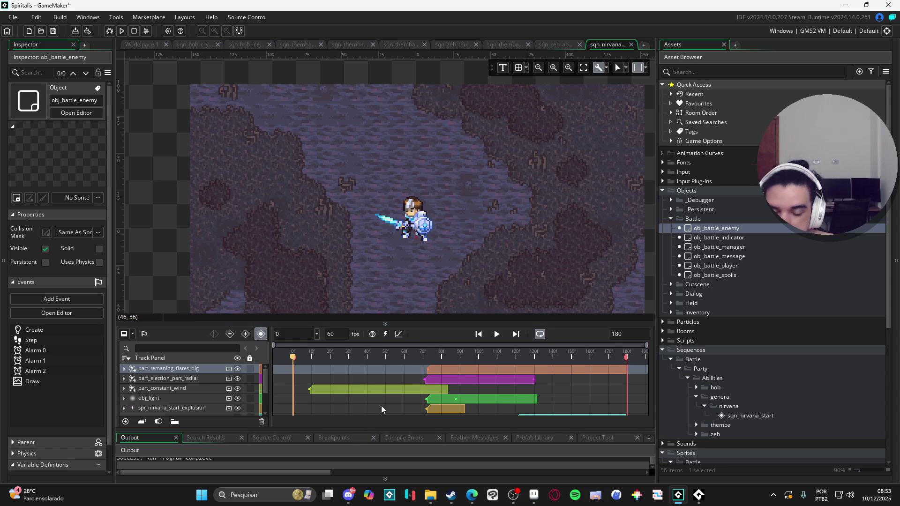
pyautogui.click(399, 356)
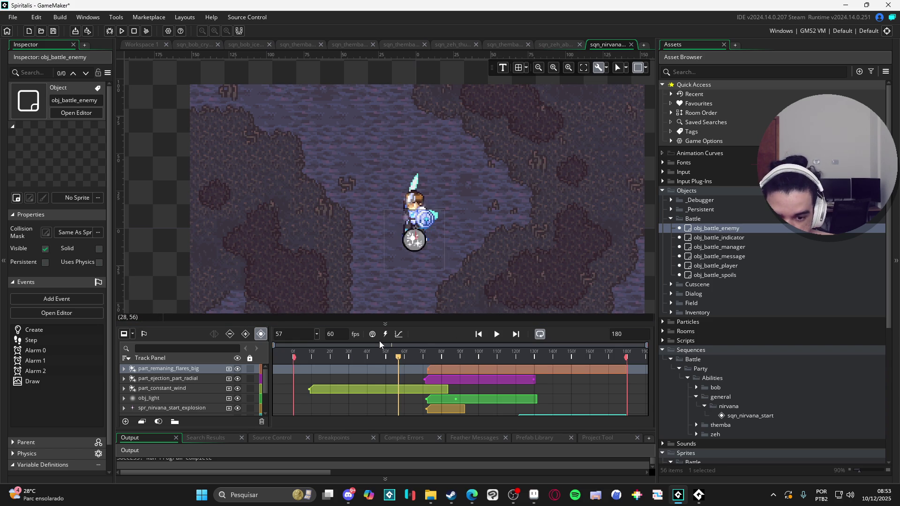
# Step: Add a moment at frame 57 and generate a new script function for it
pyautogui.click(386, 333)
pyautogui.click(436, 310)
pyautogui.write('tty')
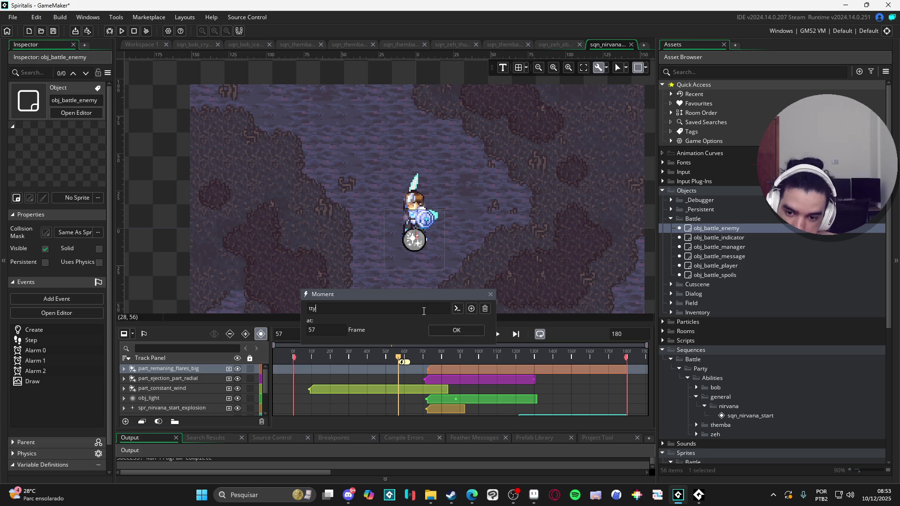
pyautogui.press('BackSpace')
pyautogui.press('BackSpace')
pyautogui.press('BackSpace')
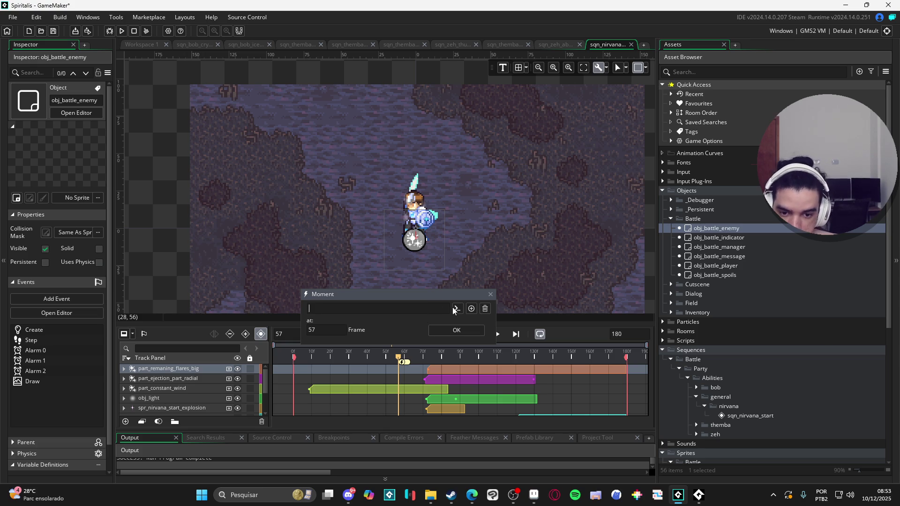
pyautogui.click(464, 310)
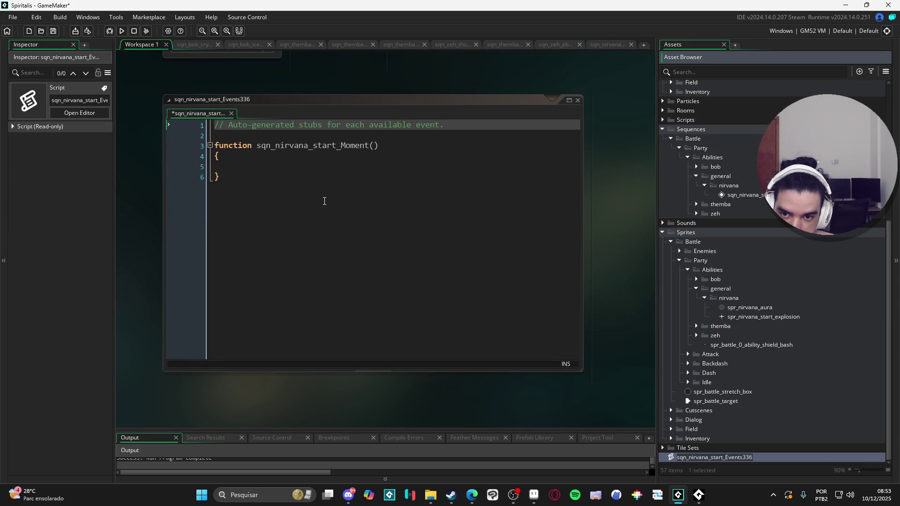
# Step: Delete the auto-generated sqn_nirvana_start_Events336 script and confirm the deletion
pyautogui.click(709, 459)
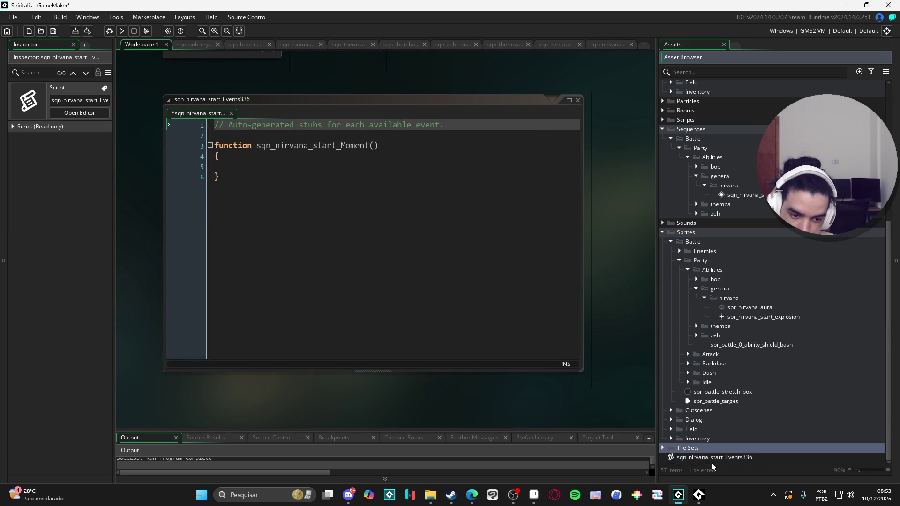
pyautogui.press('Delete')
pyautogui.click(475, 275)
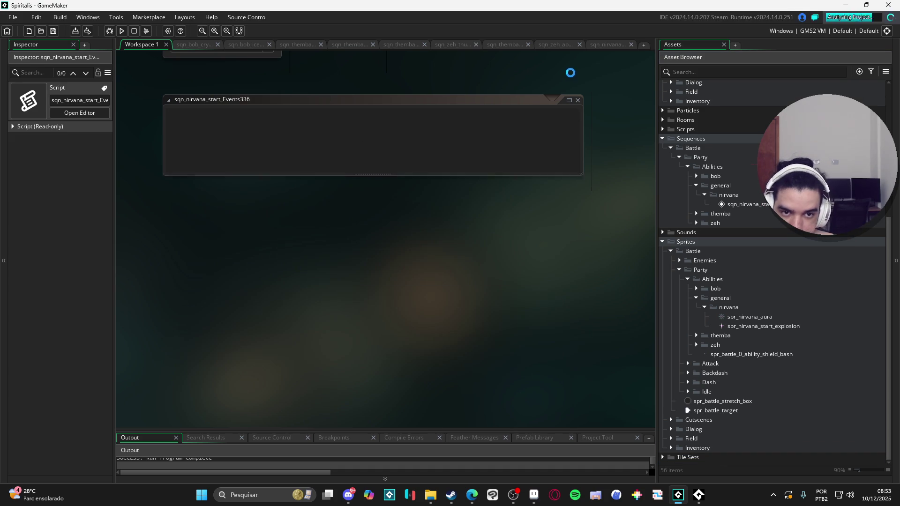
# Step: Delete the sqn_nirvana_start_Moment marker from the timeline and move the playhead to frame 64
pyautogui.click(605, 47)
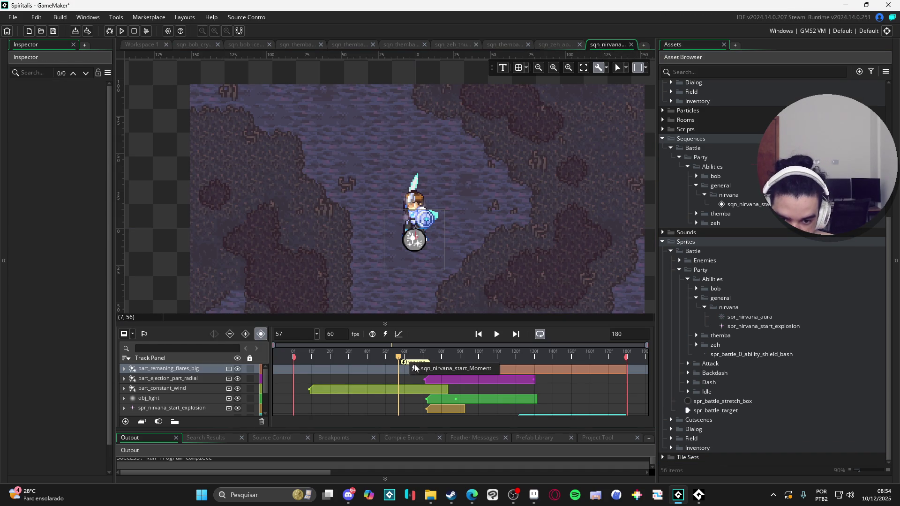
pyautogui.doubleClick(405, 364)
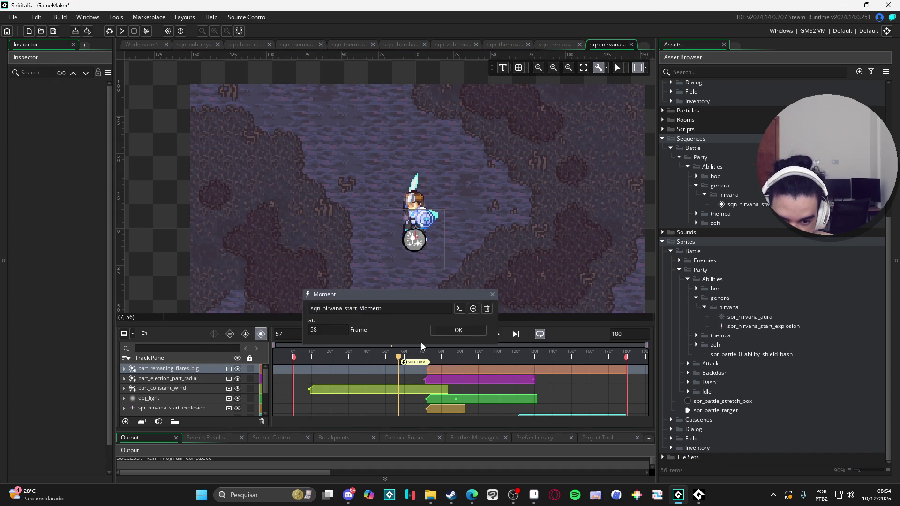
pyautogui.click(487, 309)
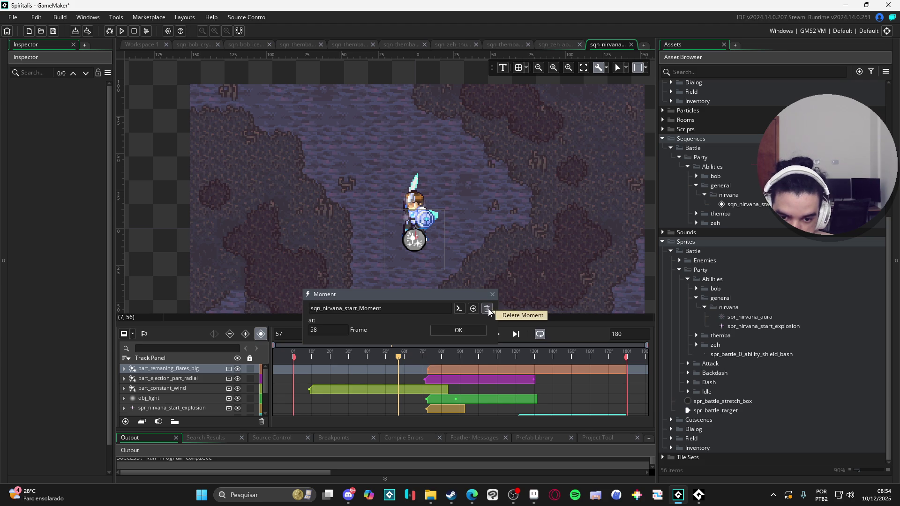
pyautogui.click(412, 358)
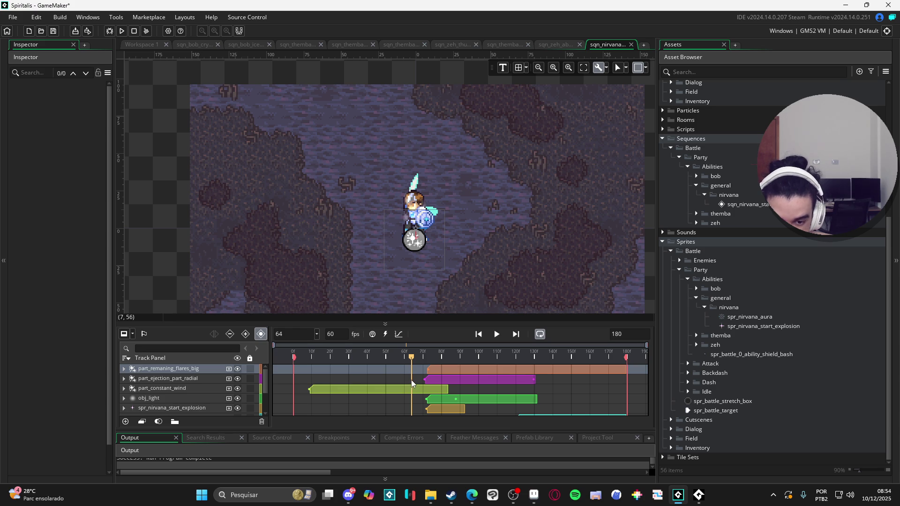
# Step: Select the part_remaning_flares_big particle clip, then play sqn_nirvana_start from the start
pyautogui.click(442, 373)
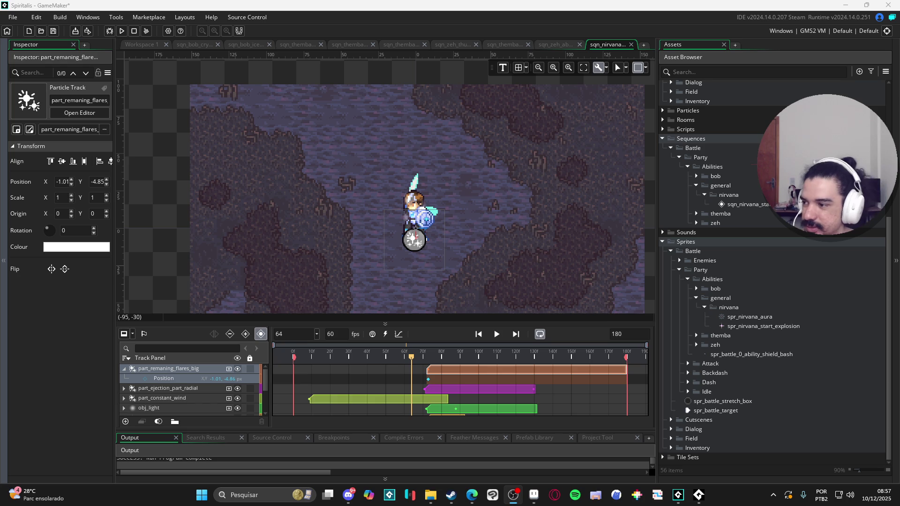
pyautogui.hotkey('alt', 'Tab')
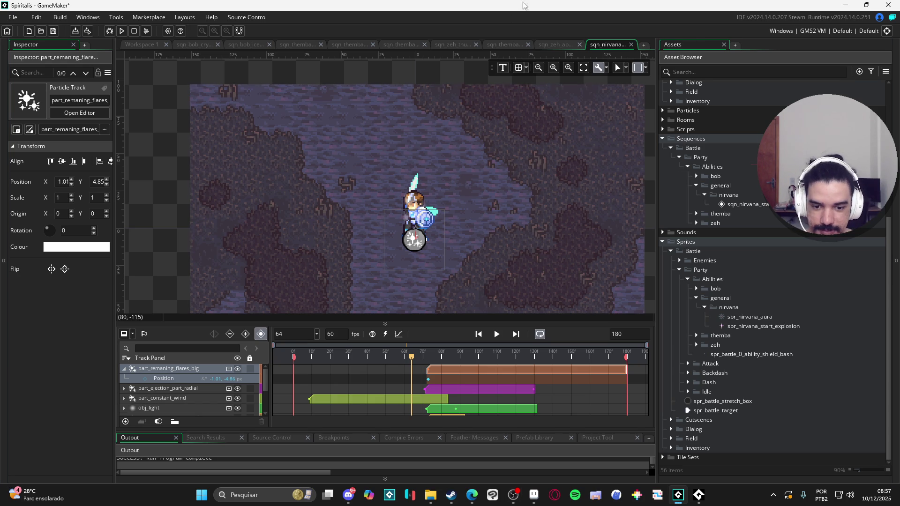
pyautogui.click(502, 336)
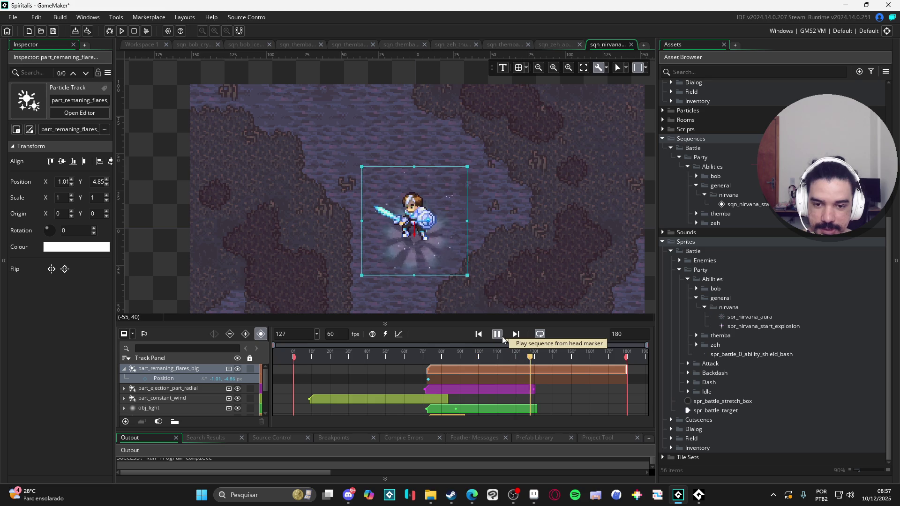
# Step: Replay the nirvana sequence preview several times, pausing at frame 117
pyautogui.click(503, 336)
pyautogui.press('space')
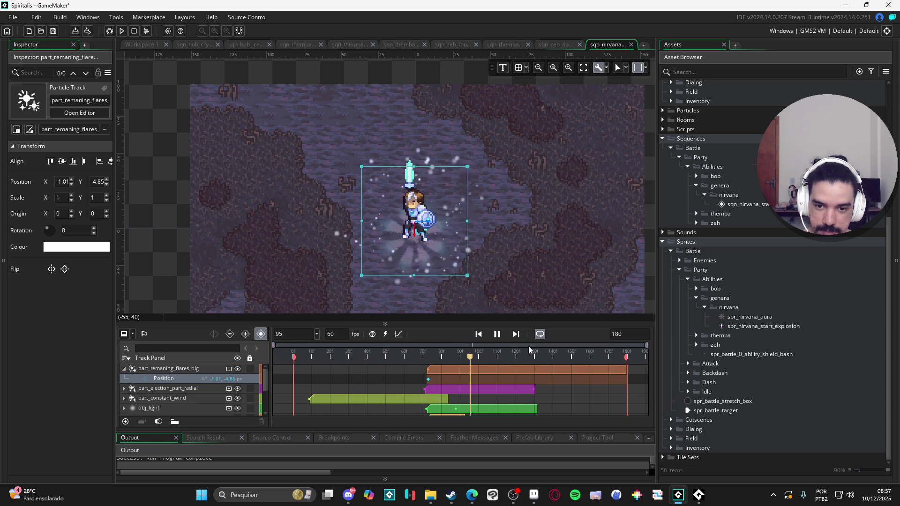
pyautogui.press('space')
pyautogui.press('space')
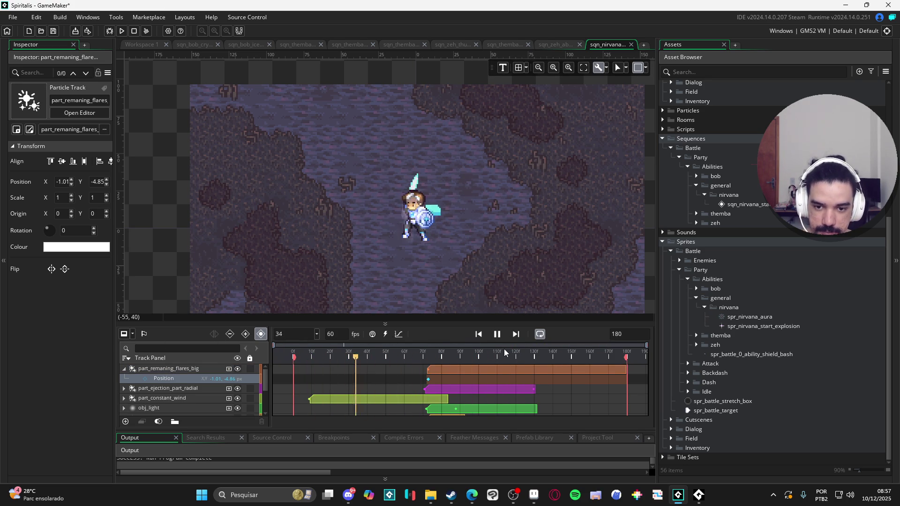
pyautogui.press('space')
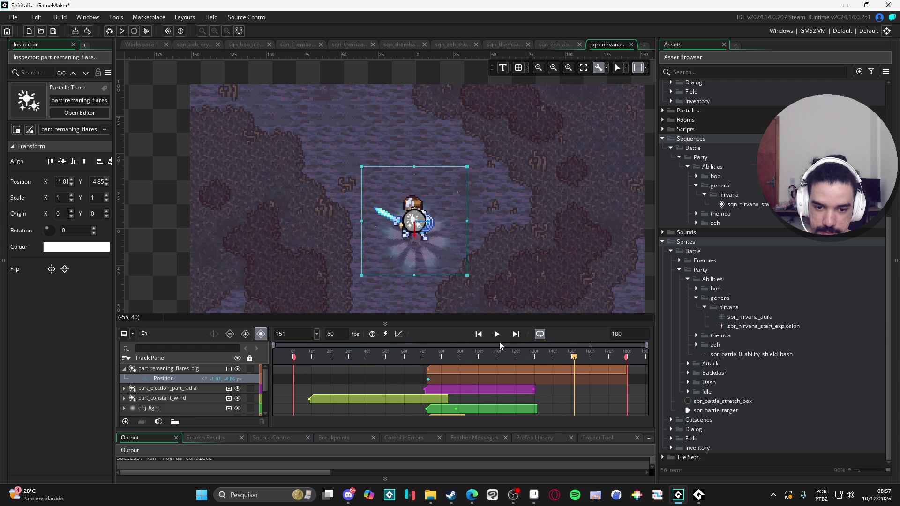
pyautogui.press('space')
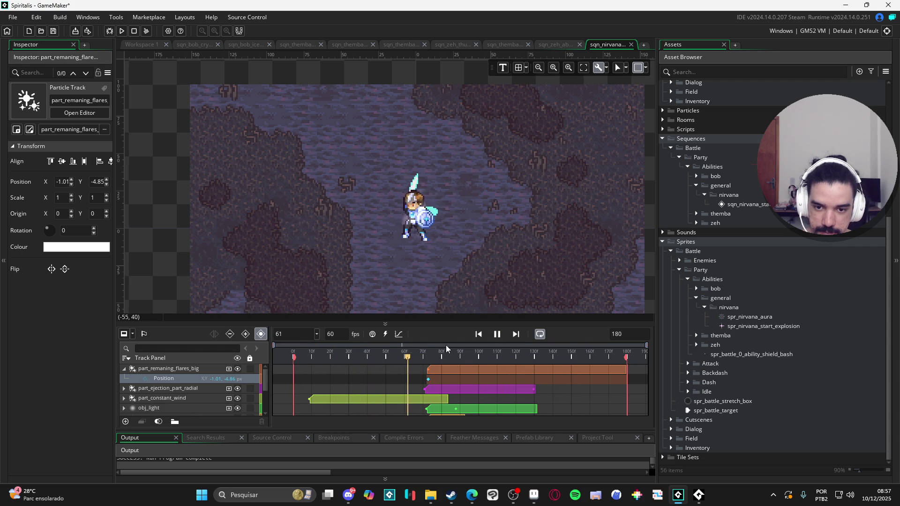
pyautogui.press('space')
pyautogui.press('space')
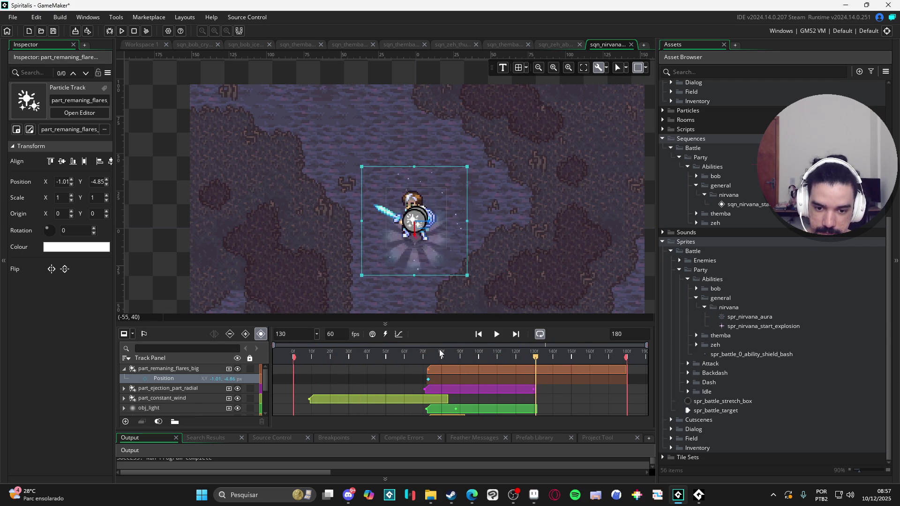
pyautogui.press('space')
pyautogui.press('space')
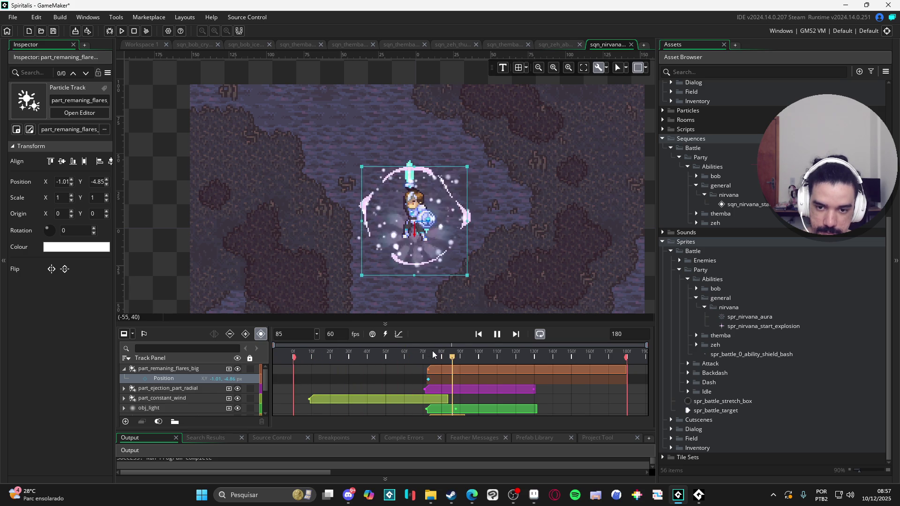
pyautogui.click(498, 335)
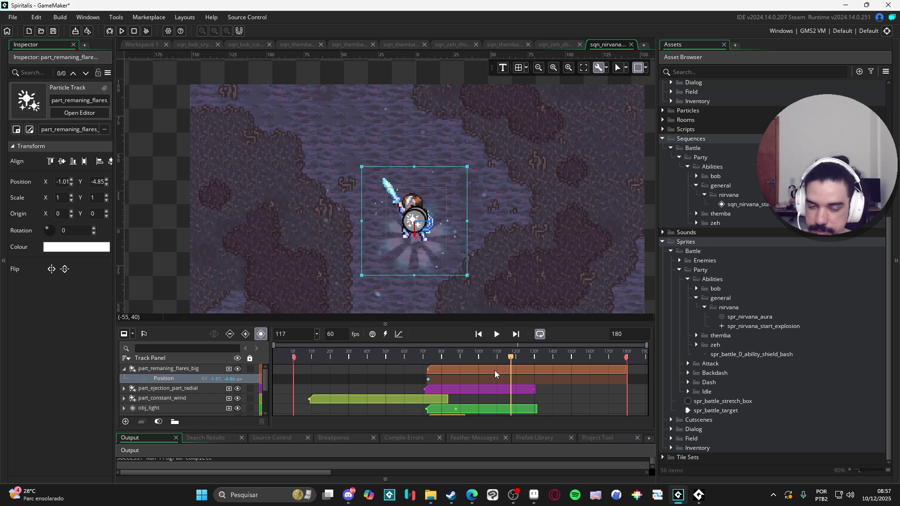
# Step: Deselect the flares track, preview again to stop at frame 118, and briefly visit the browser
pyautogui.click(170, 271)
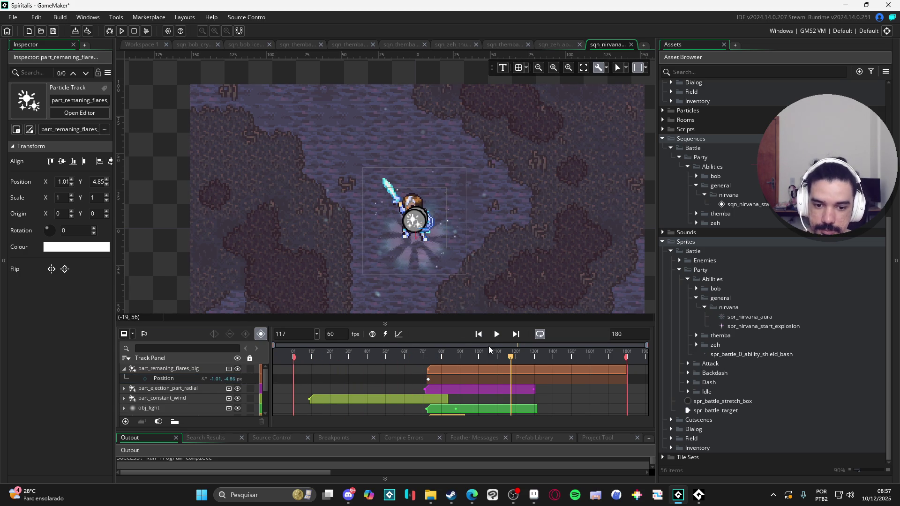
pyautogui.press('space')
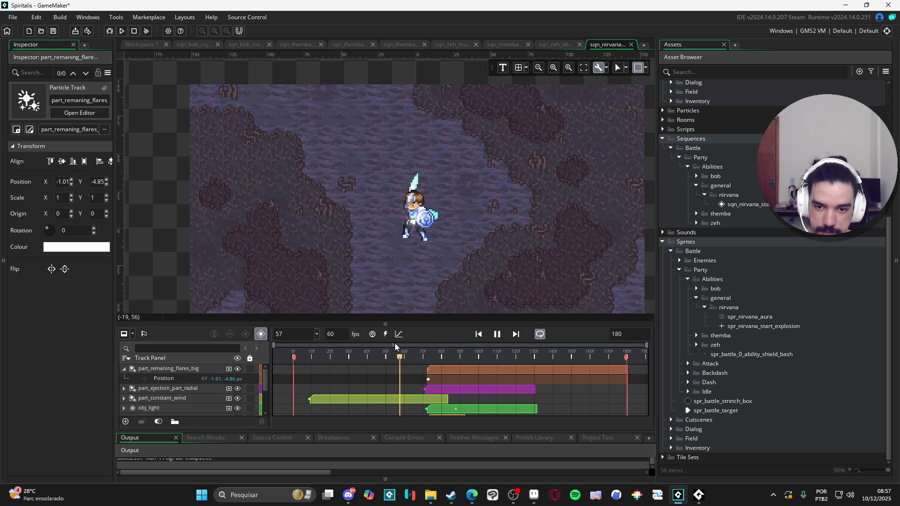
pyautogui.press('space')
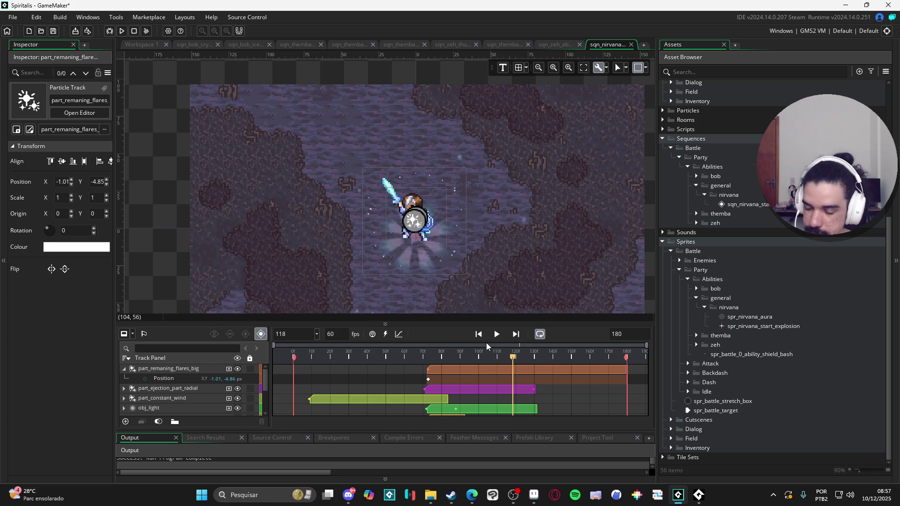
pyautogui.hotkey('alt', 'Tab')
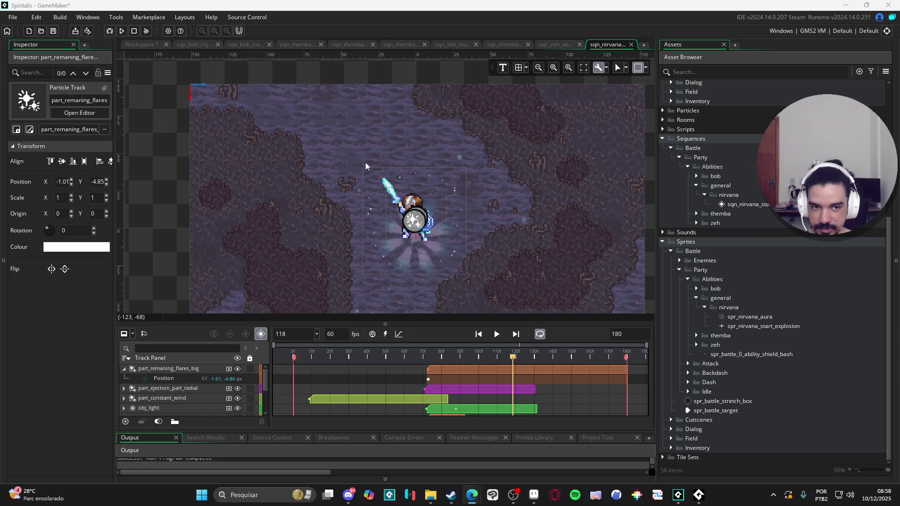
pyautogui.click(487, 4)
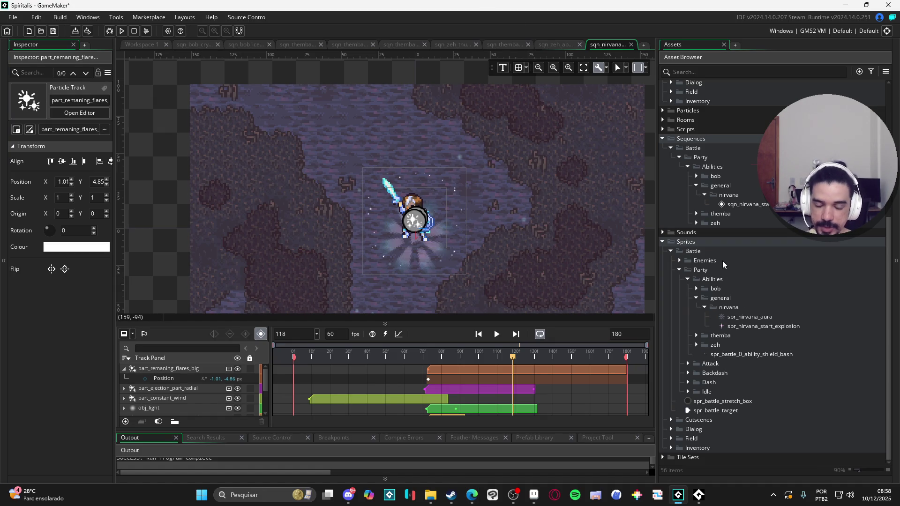
pyautogui.click(699, 495)
pyautogui.click(699, 495)
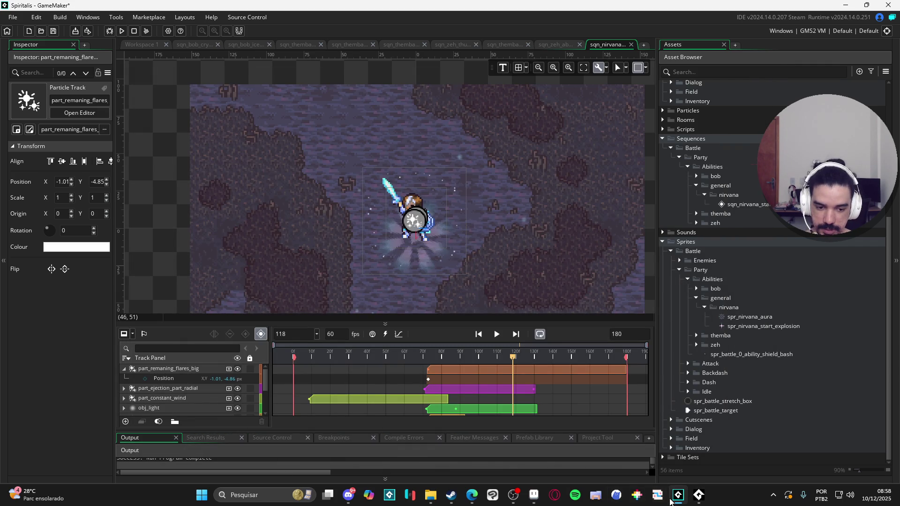
pyautogui.moveTo(518, 497)
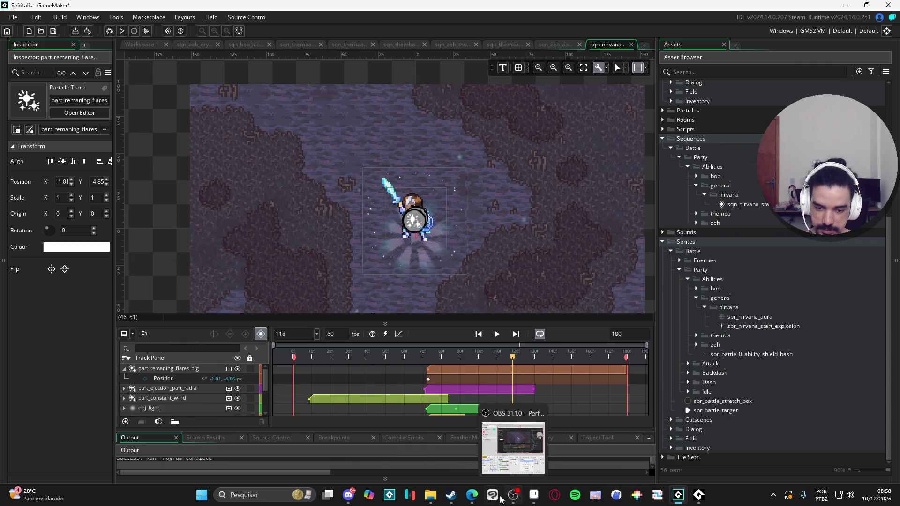
pyautogui.click(515, 495)
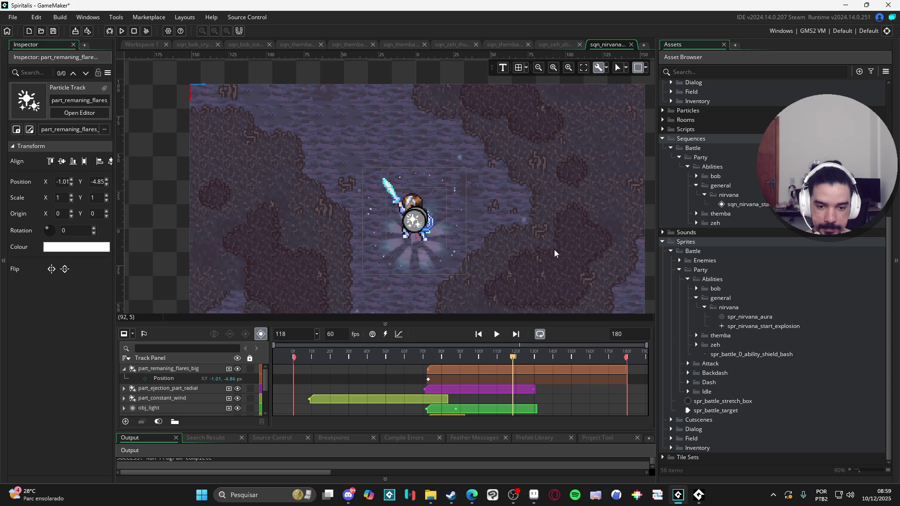
pyautogui.click(497, 334)
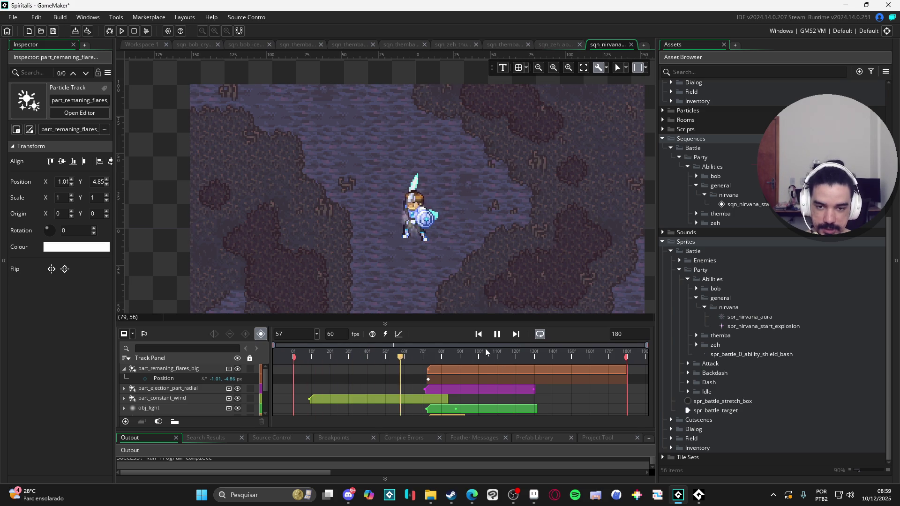
# Step: Replay the nirvana sequence several times, finally stopping at frame 108
pyautogui.press('space')
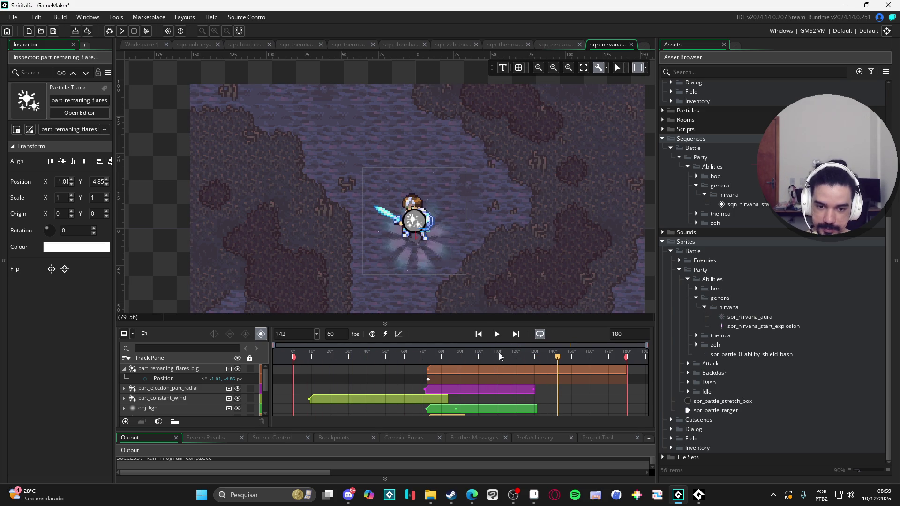
pyautogui.press('space')
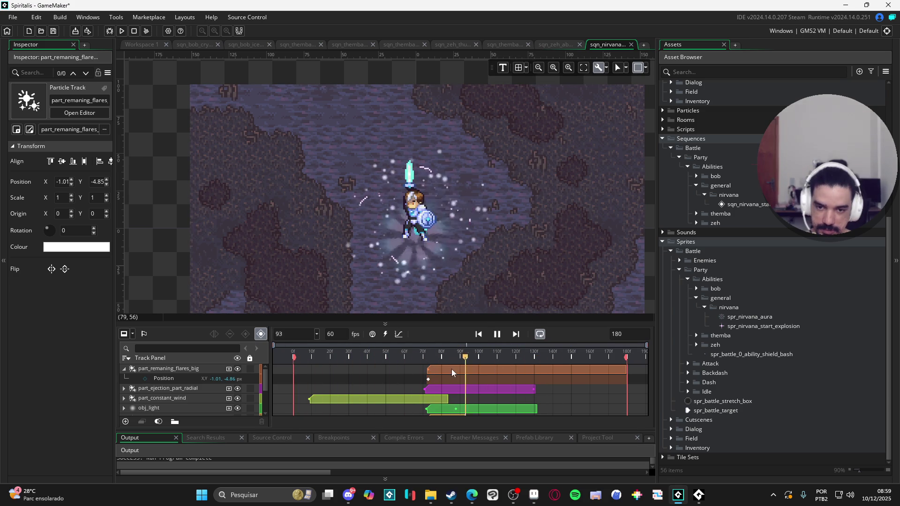
pyautogui.press('space')
pyautogui.press('space')
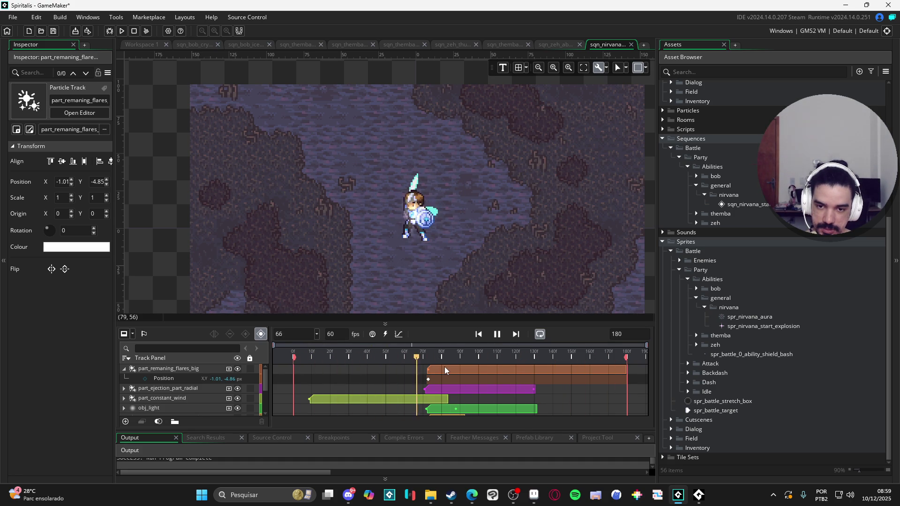
pyautogui.press('space')
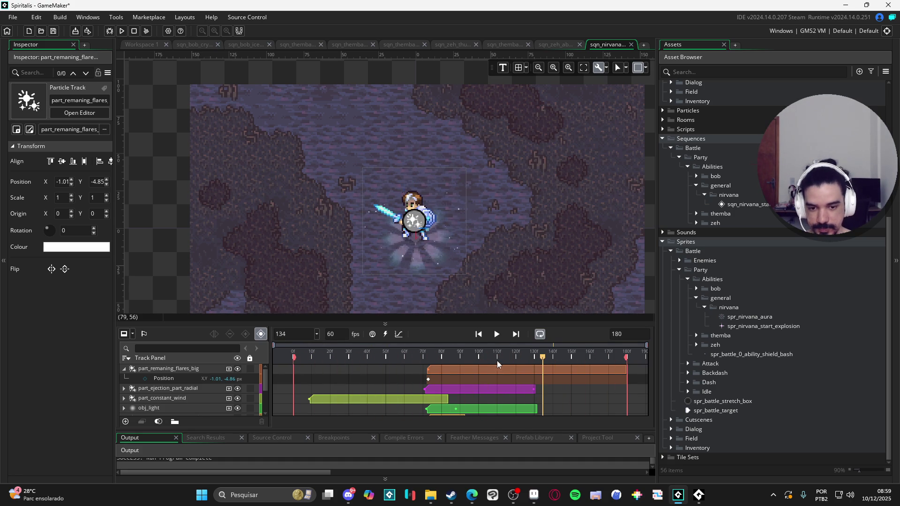
pyautogui.press('space')
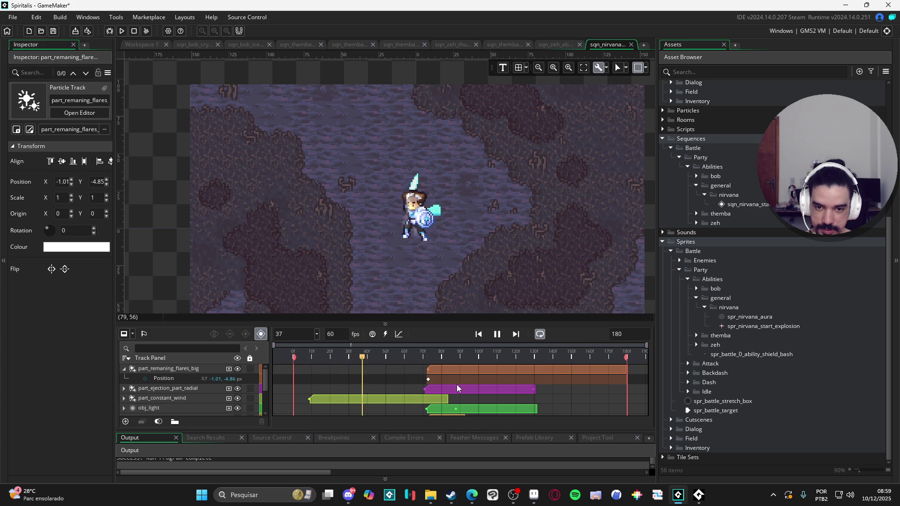
pyautogui.press('space')
# Step: Inspect the lower spr_vfx_stonefist_bg track's properties, deselect it, and bring up the Tools menu
pyautogui.scroll(-2, 210, 406)
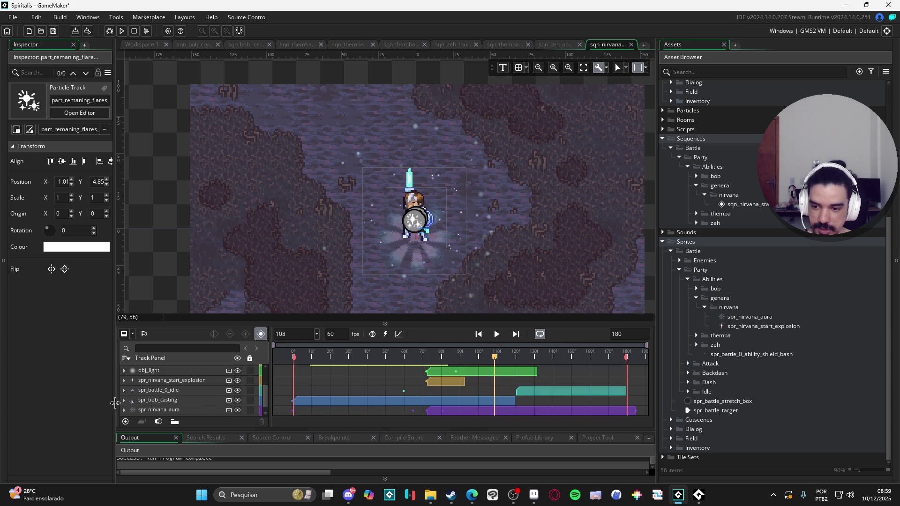
pyautogui.scroll(-1, 127, 412)
pyautogui.click(125, 413)
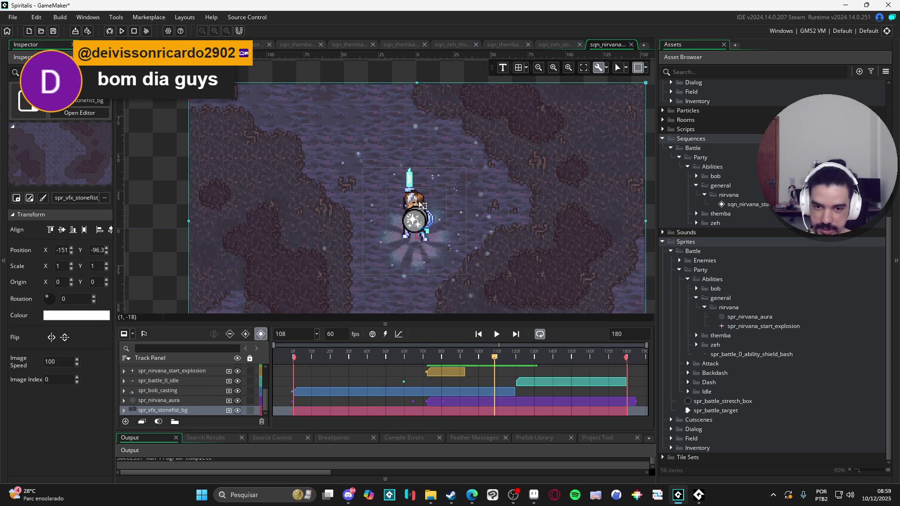
pyautogui.click(217, 198)
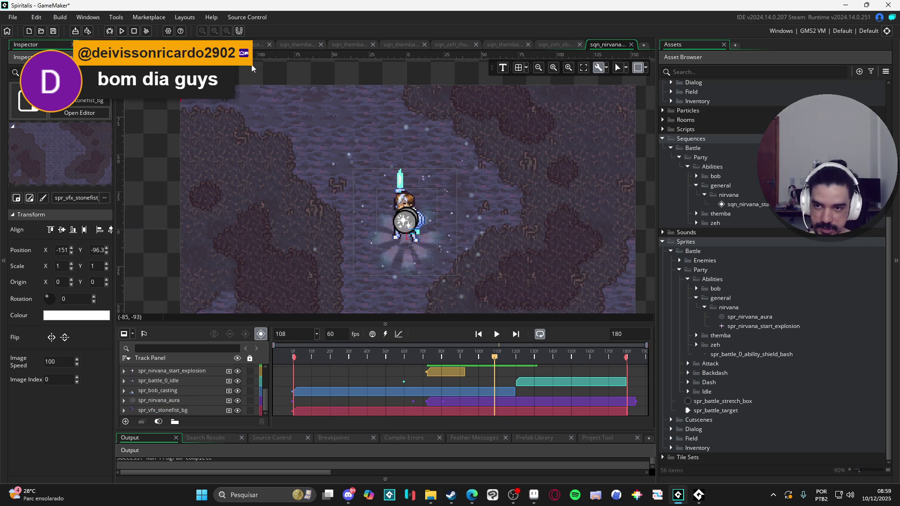
pyautogui.click(124, 20)
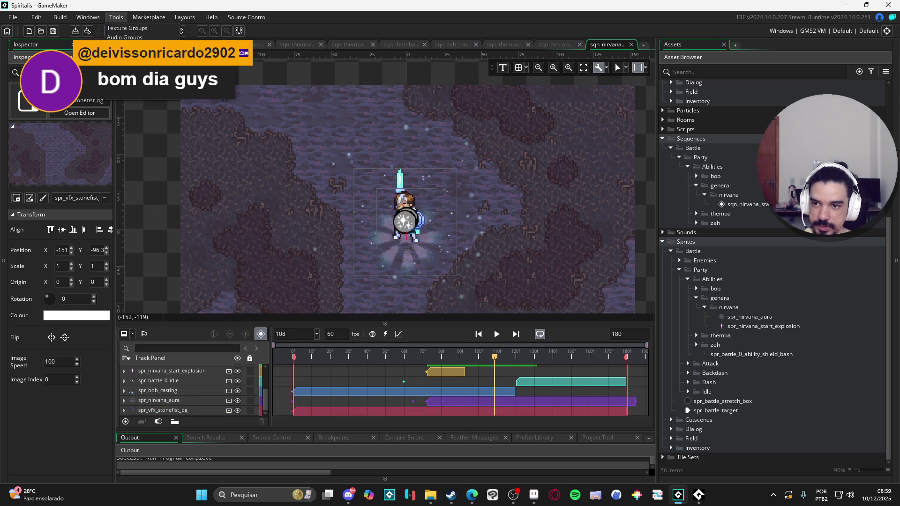
# Step: Start a new local asset package named nirvana_seq
pyautogui.click(131, 65)
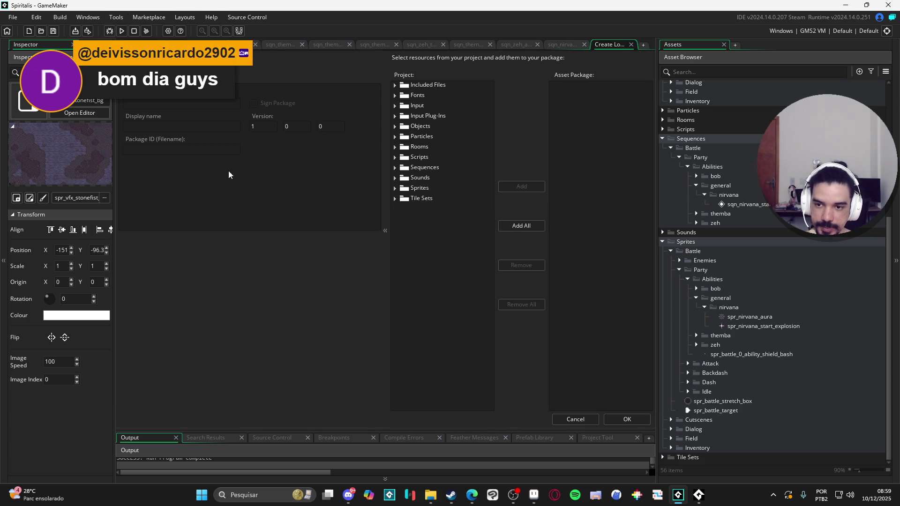
pyautogui.write('nirvana_')
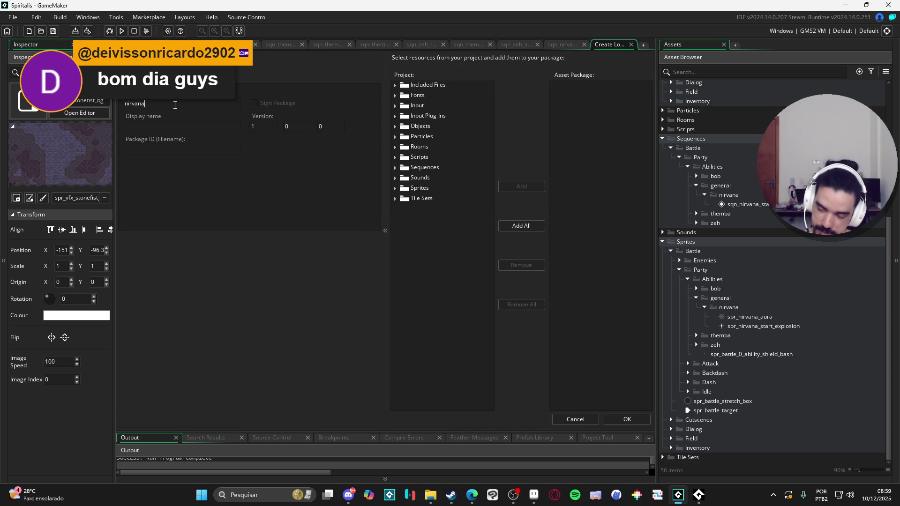
pyautogui.write('seq')
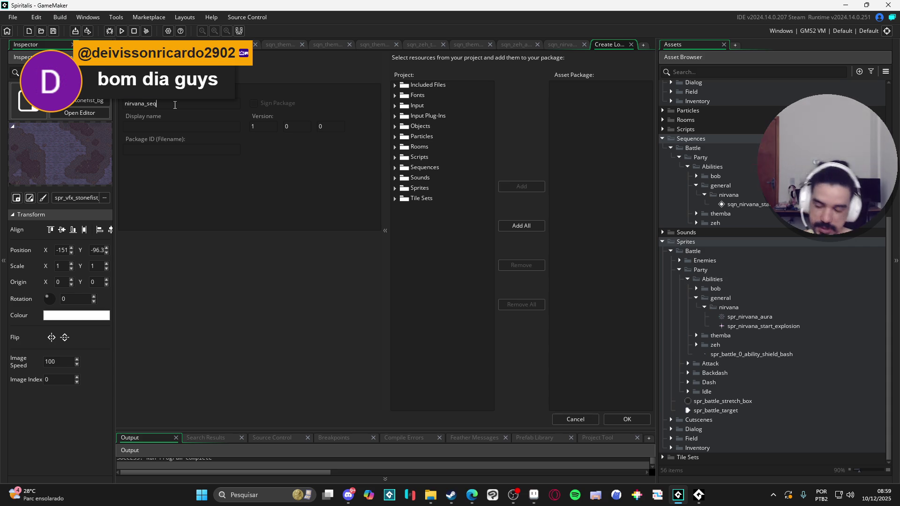
pyautogui.click(227, 127)
# Step: Add sqn_nirvana_start from Sequences > Battle > Party > Abilities > general > nirvana to the package
pyautogui.click(218, 148)
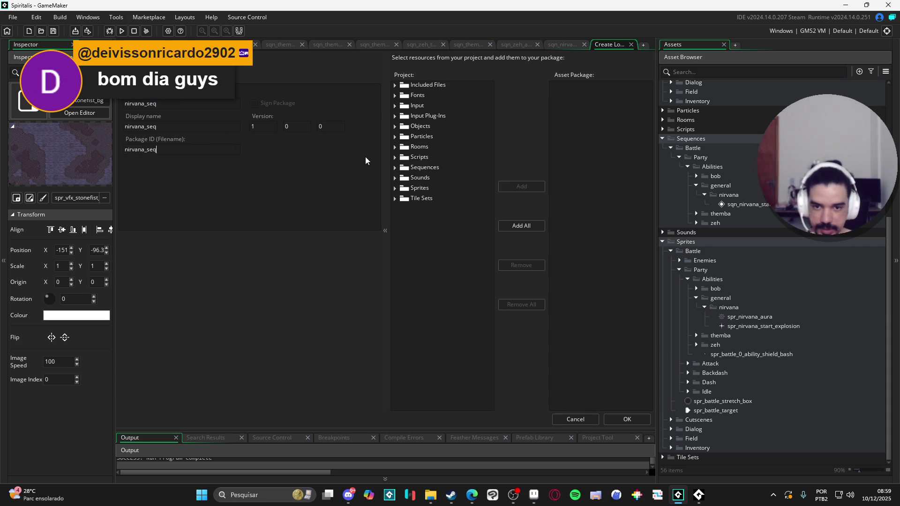
pyautogui.click(400, 170)
pyautogui.click(400, 172)
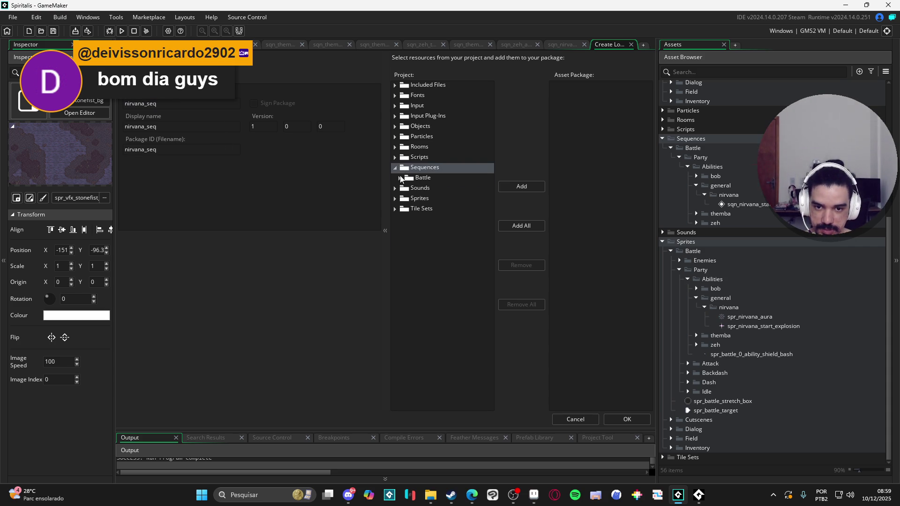
pyautogui.click(403, 179)
pyautogui.click(401, 179)
pyautogui.click(405, 188)
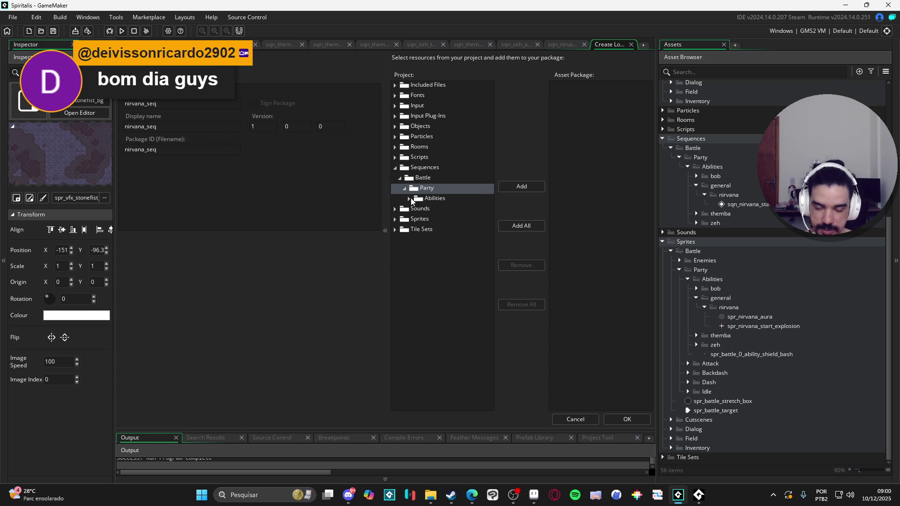
pyautogui.click(408, 198)
pyautogui.click(415, 224)
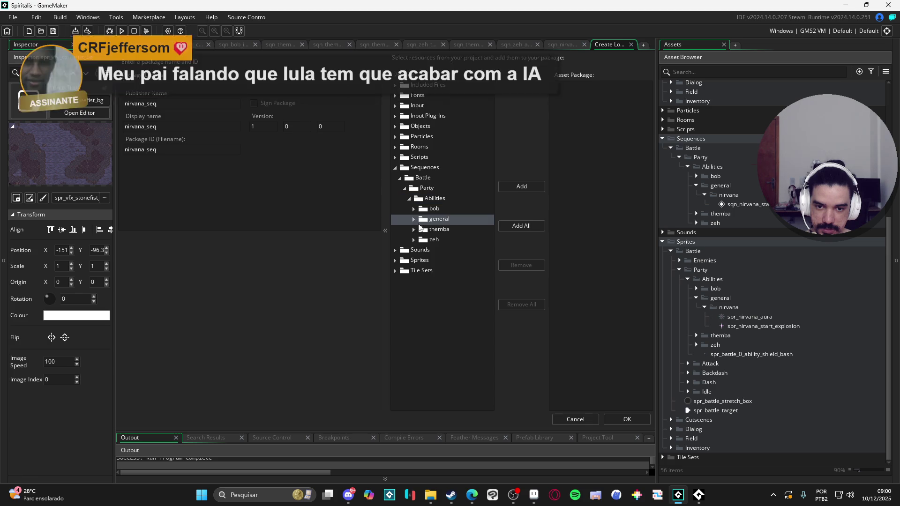
pyautogui.click(414, 219)
pyautogui.click(418, 229)
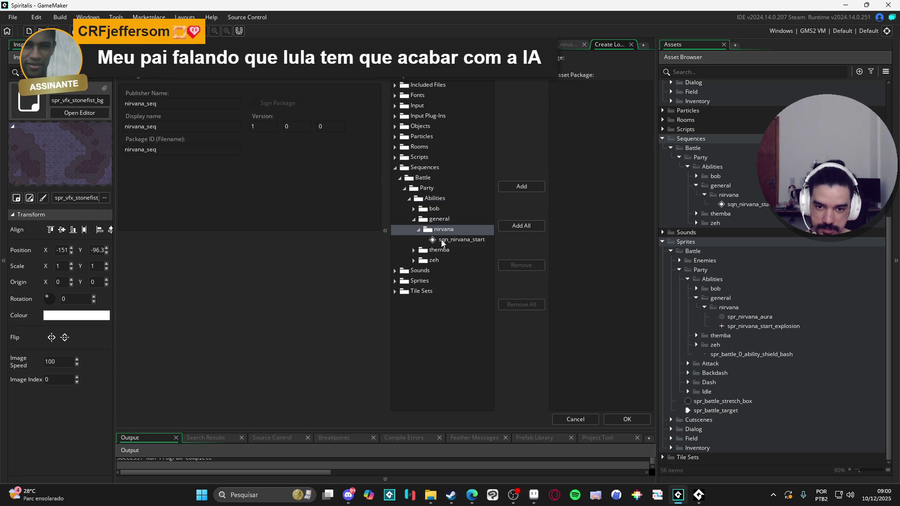
pyautogui.doubleClick(451, 240)
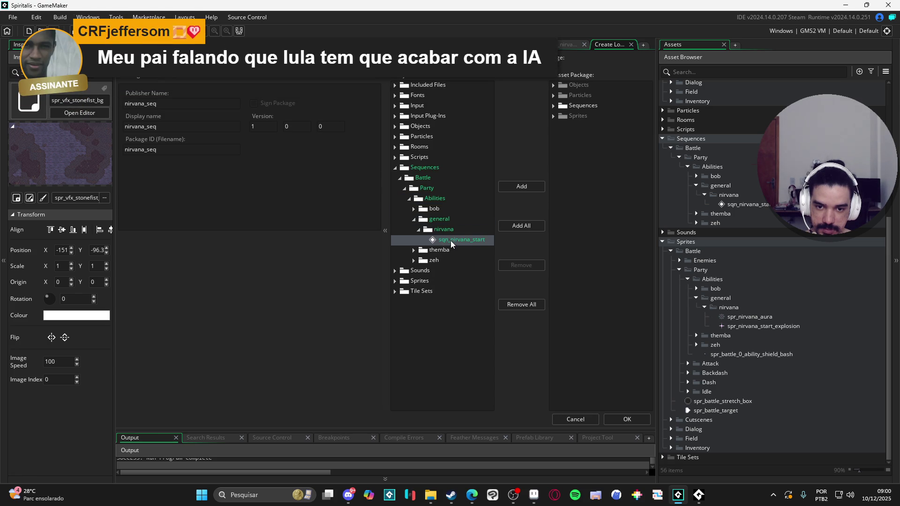
# Step: Check the package's Sprites > Battle > Party > Abilities > general > nirvana folder for spr_nirvana_aura
pyautogui.click(579, 116)
pyautogui.click(554, 116)
pyautogui.doubleClick(585, 136)
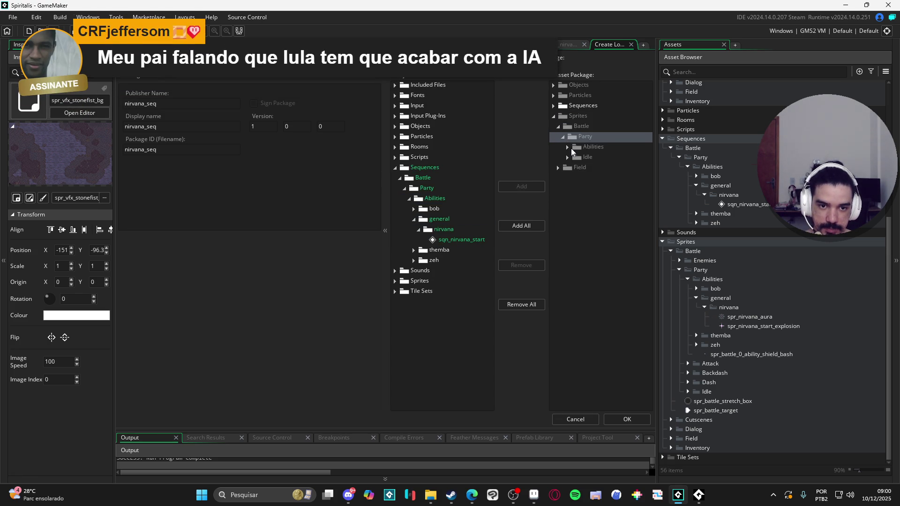
pyautogui.click(568, 147)
pyautogui.click(572, 167)
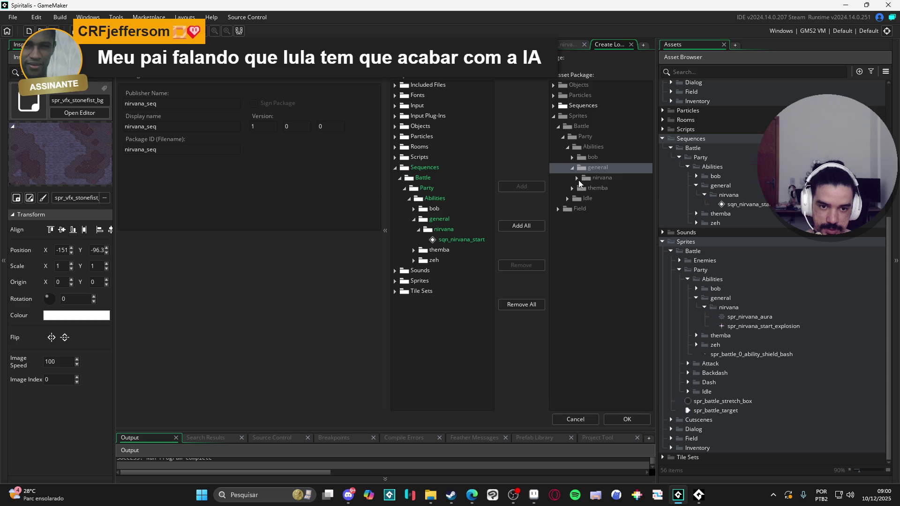
pyautogui.click(577, 178)
pyautogui.click(592, 188)
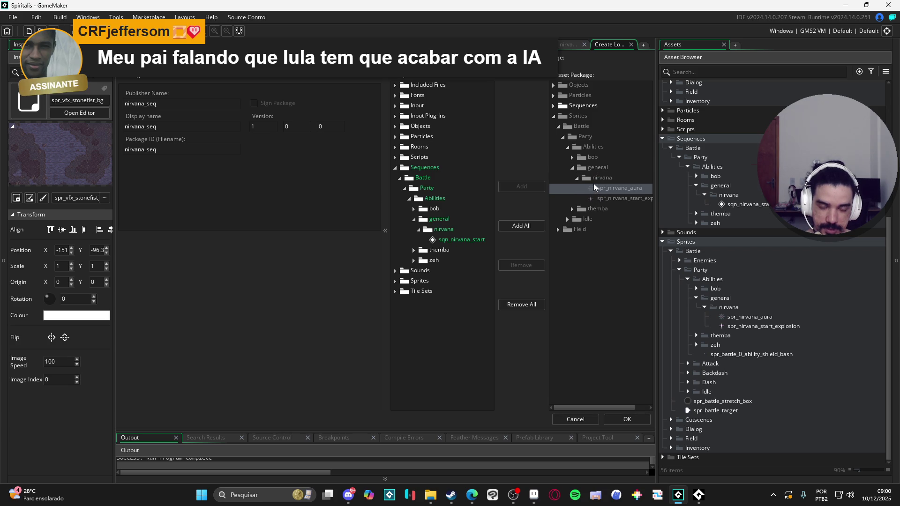
# Step: Add the nirvana sprite folder from Sprites > Battle > Party > Abilities > general to the package
pyautogui.click(395, 281)
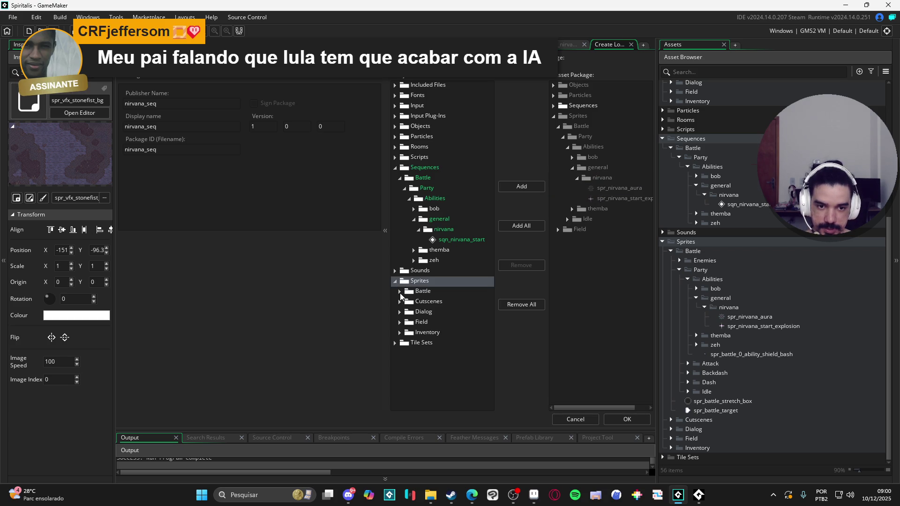
pyautogui.click(399, 291)
pyautogui.click(404, 312)
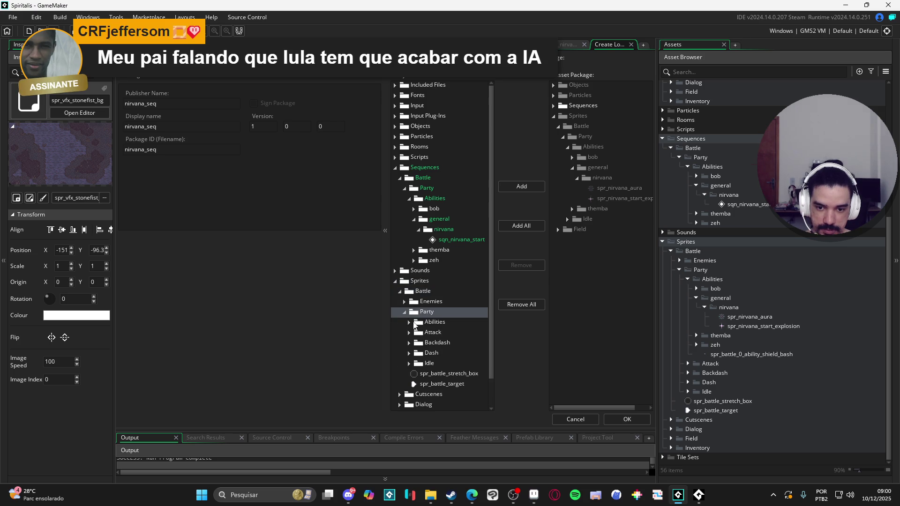
pyautogui.click(409, 322)
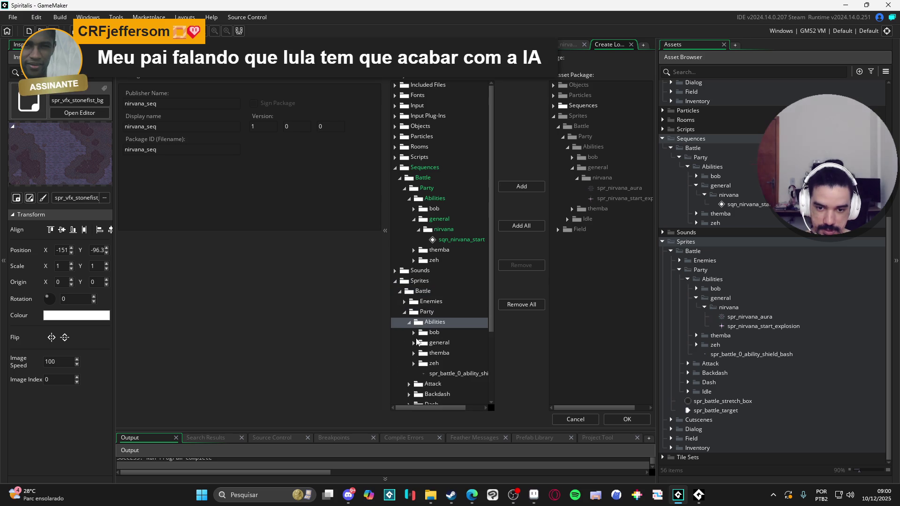
pyautogui.click(414, 343)
pyautogui.click(418, 353)
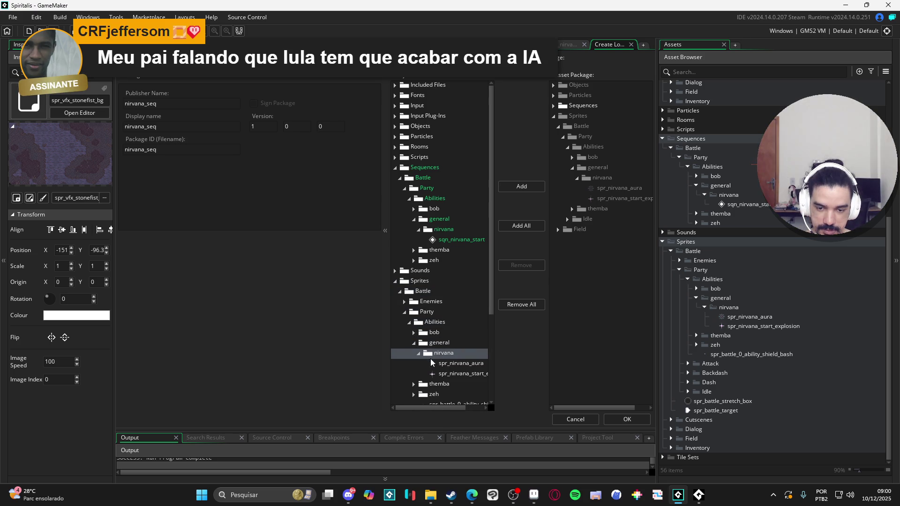
pyautogui.doubleClick(448, 355)
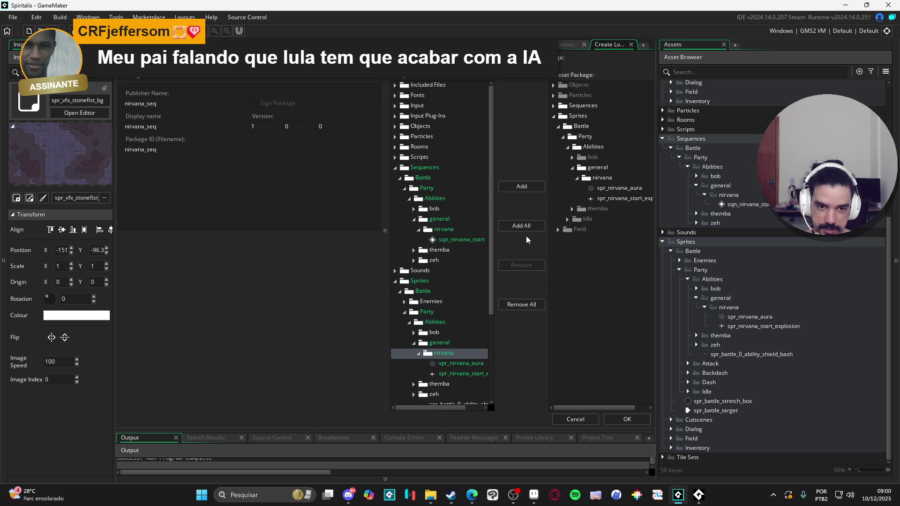
# Step: Compare bob's casting sprites in the package and pick spr_bob_casting in the project
pyautogui.click(572, 157)
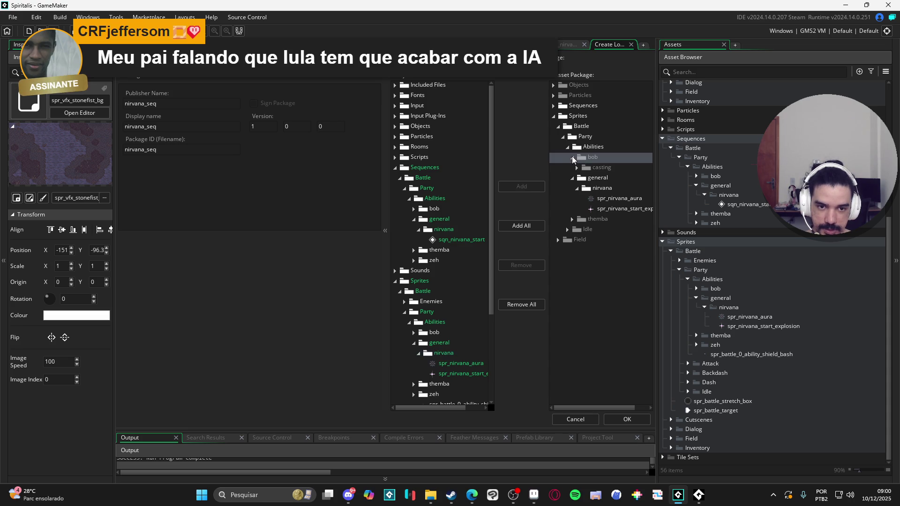
pyautogui.click(577, 168)
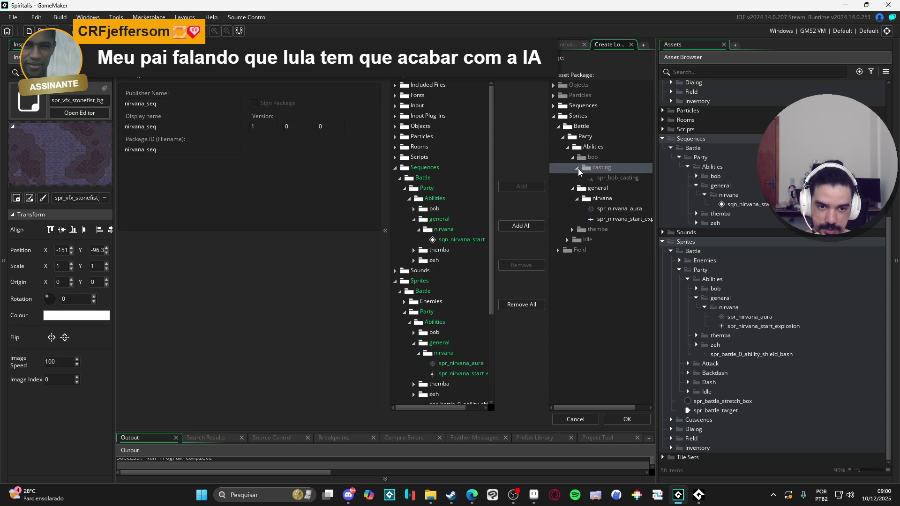
pyautogui.click(416, 210)
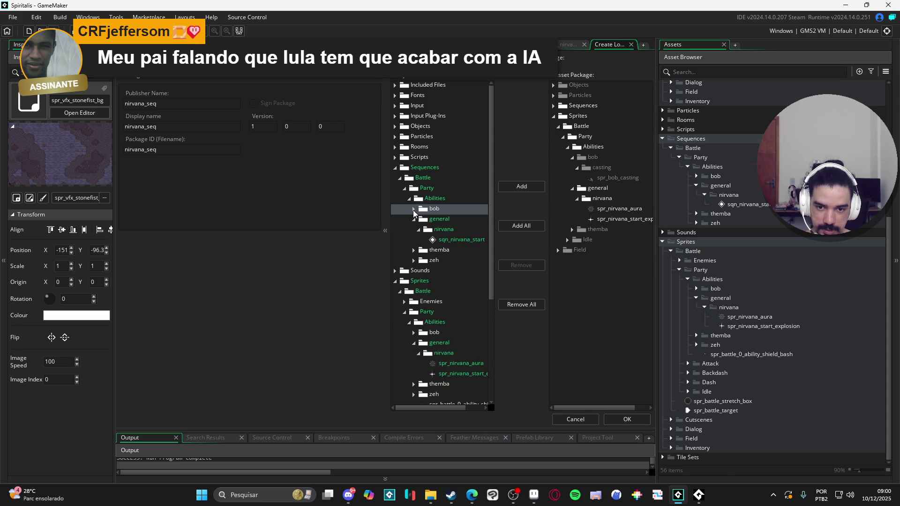
pyautogui.scroll(-3, 404, 242)
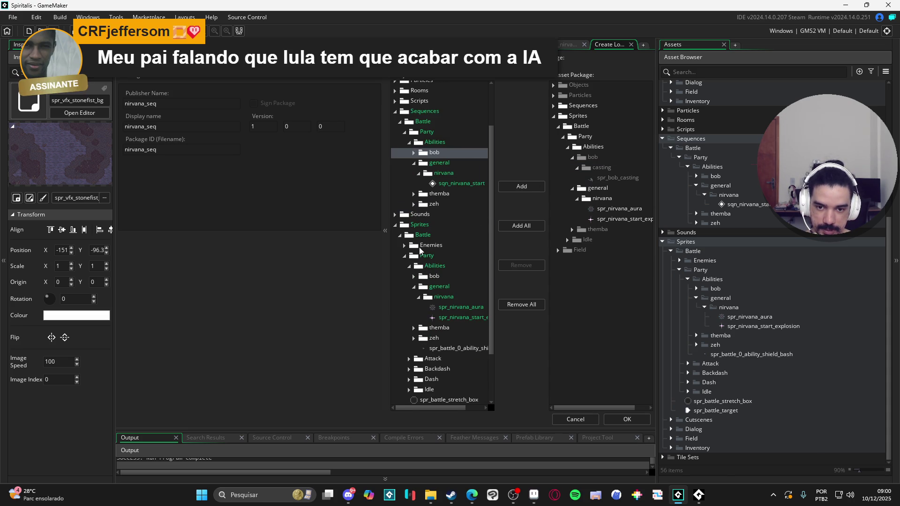
pyautogui.click(414, 276)
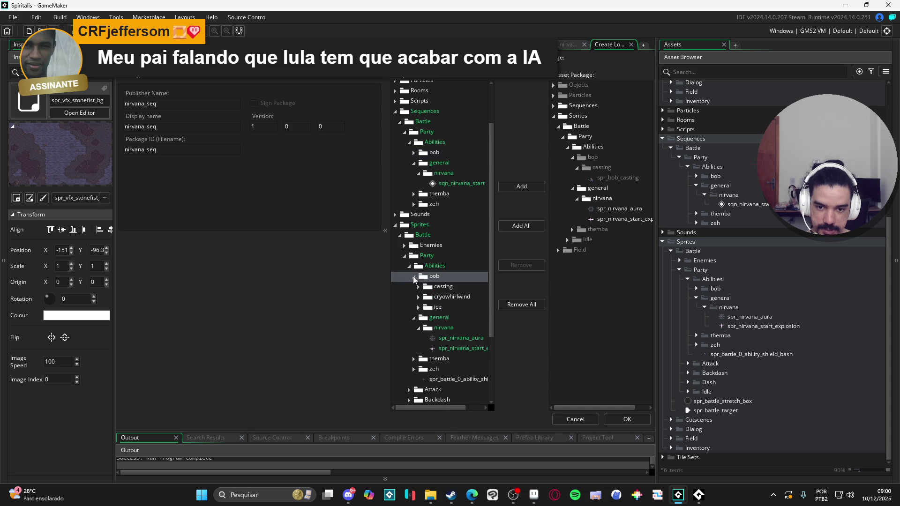
pyautogui.click(430, 290)
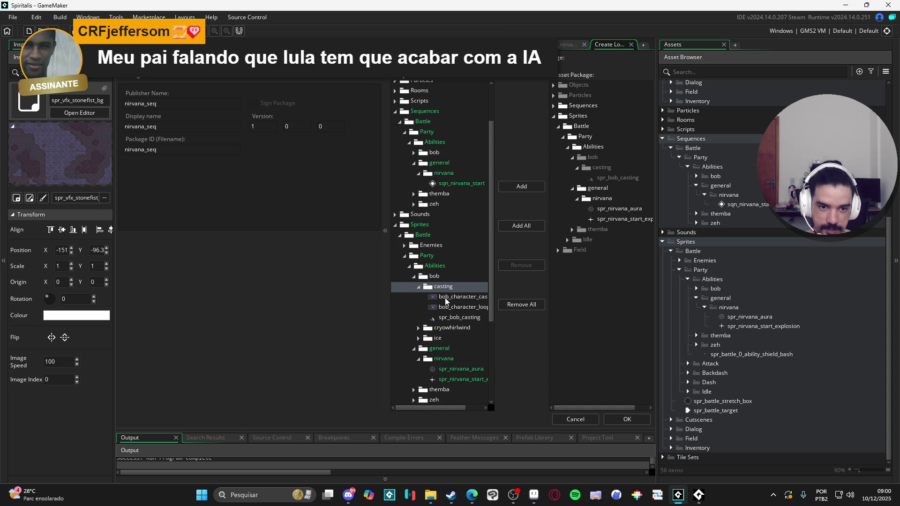
pyautogui.click(457, 318)
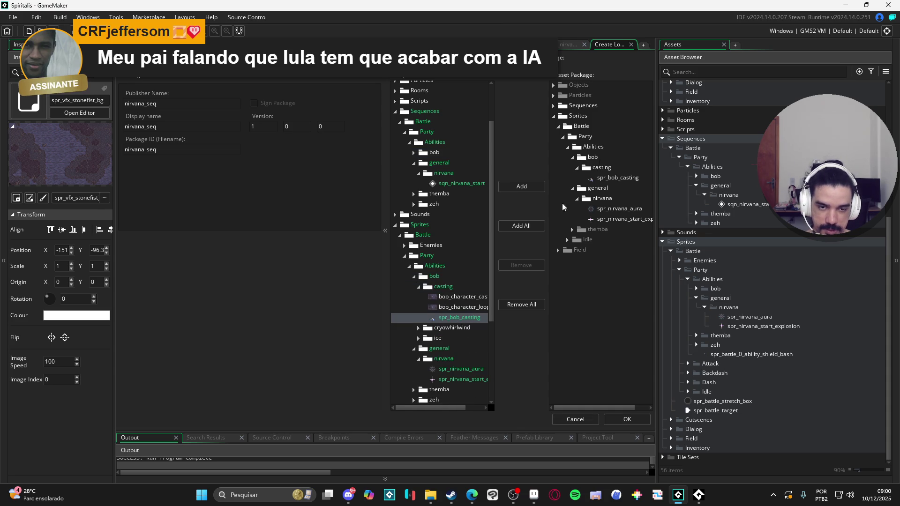
# Step: Add the part_ejection_part_radial and part_remaning_flares_big battle particles to the package
pyautogui.click(553, 95)
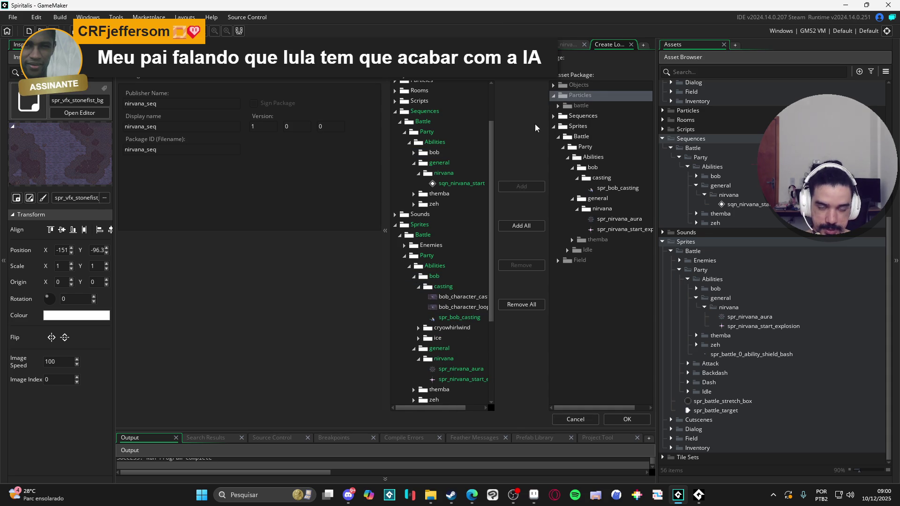
pyautogui.click(558, 108)
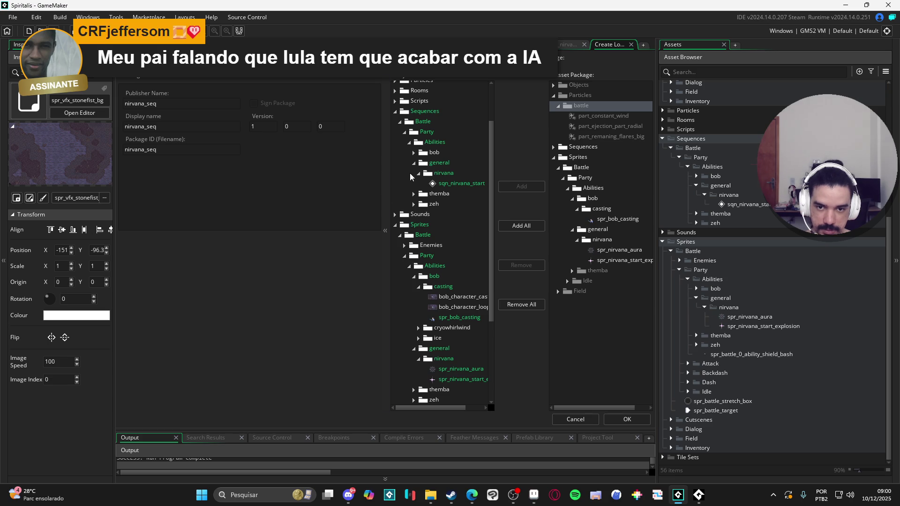
pyautogui.scroll(3, 410, 176)
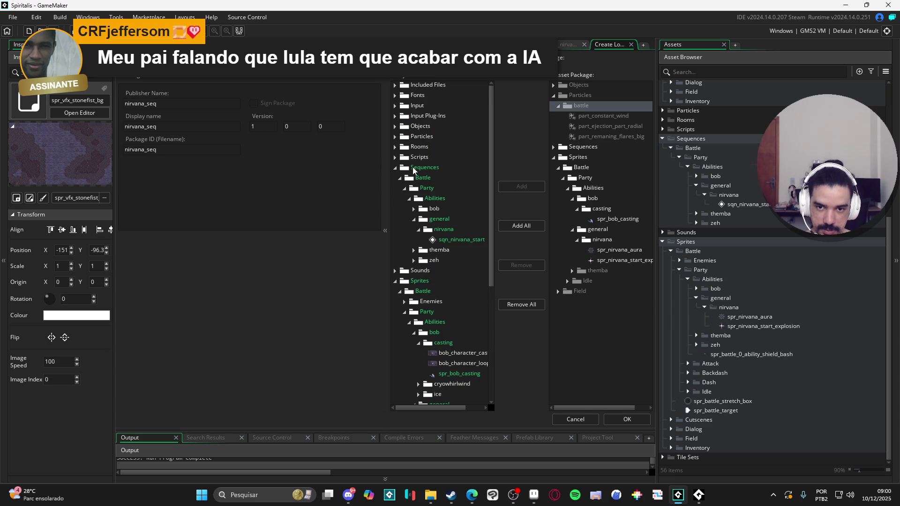
pyautogui.click(395, 137)
pyautogui.click(400, 146)
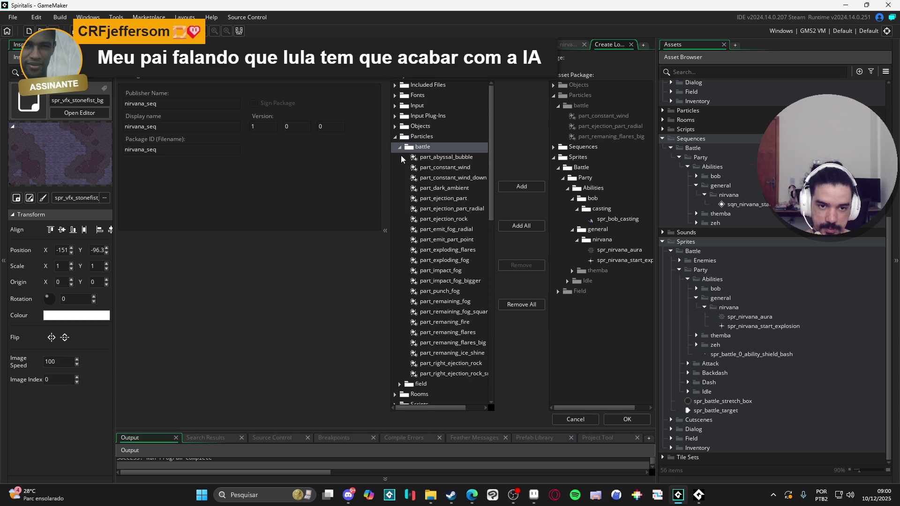
pyautogui.click(448, 170)
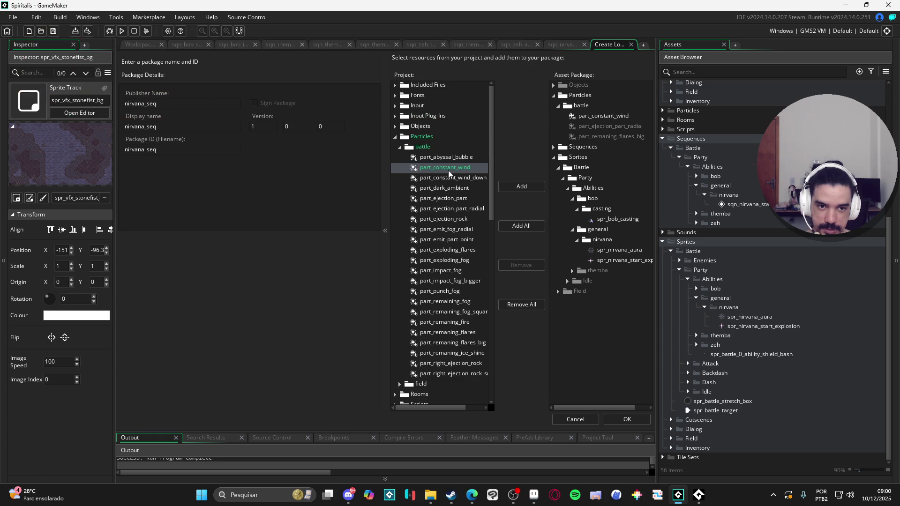
pyautogui.click(446, 212)
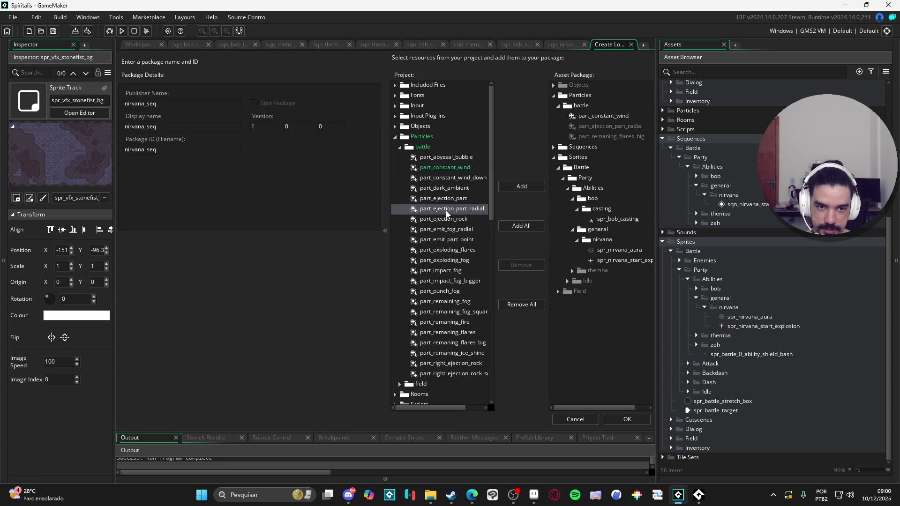
pyautogui.doubleClick(445, 210)
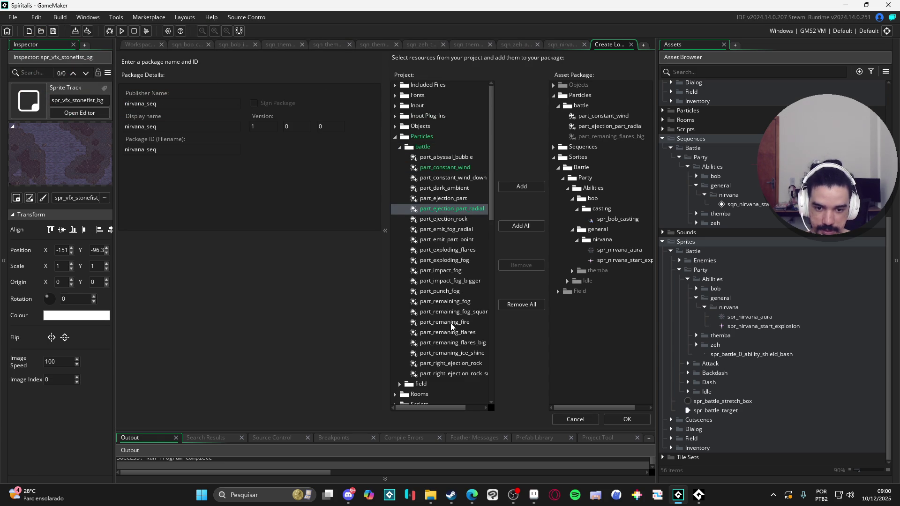
pyautogui.doubleClick(448, 342)
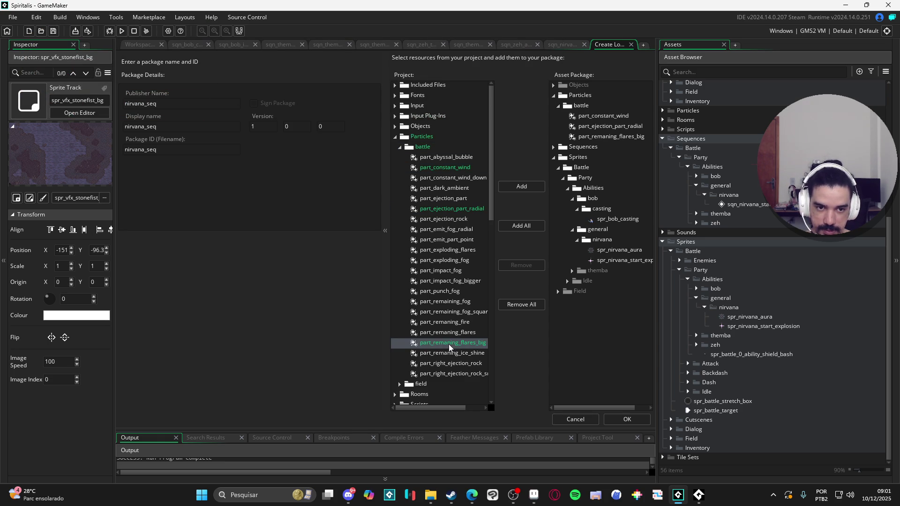
pyautogui.click(553, 85)
pyautogui.click(563, 106)
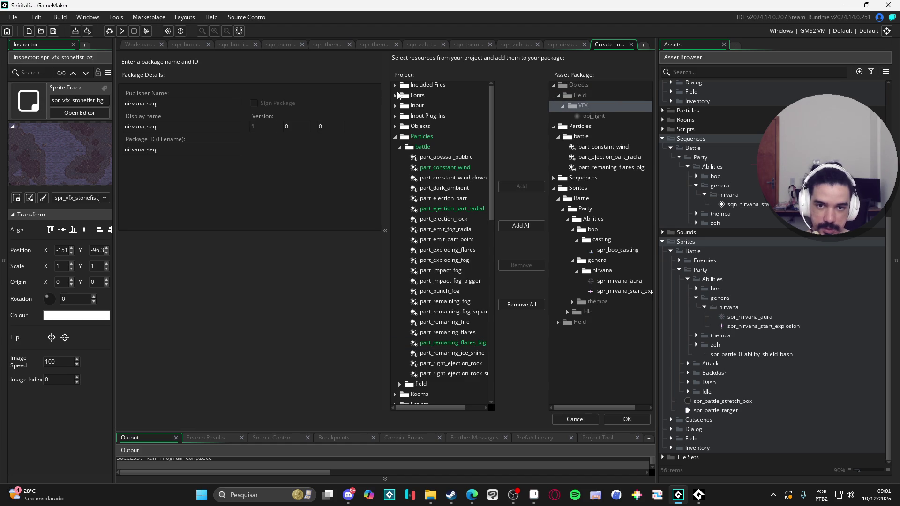
# Step: Add obj_light from the project's Objects > Field > VFX folder to the package
pyautogui.click(397, 127)
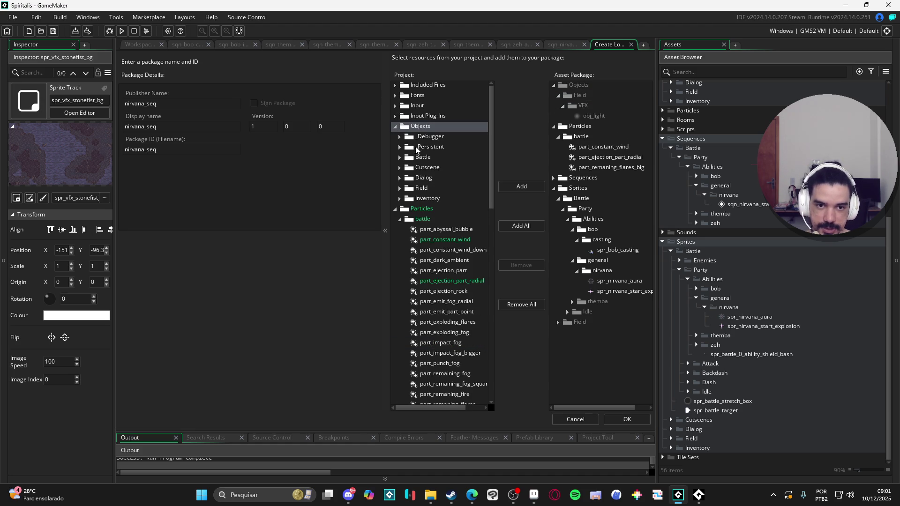
pyautogui.click(400, 188)
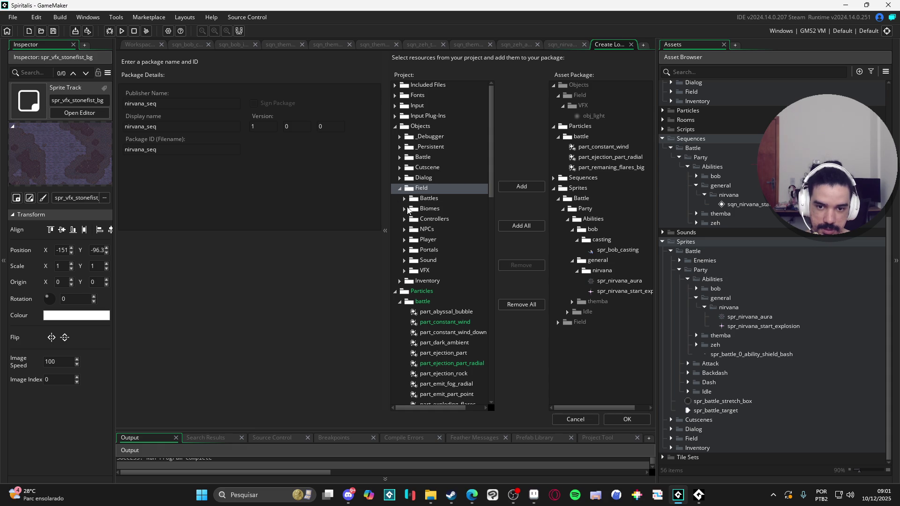
pyautogui.click(404, 271)
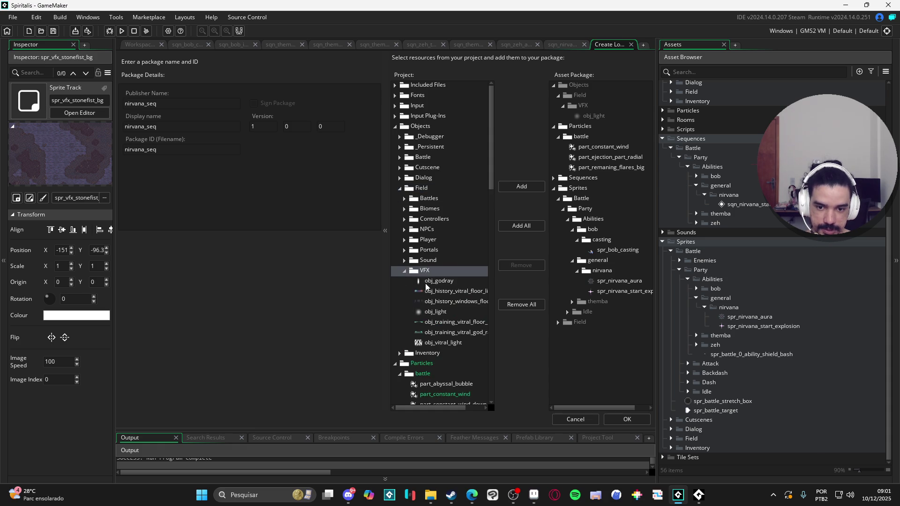
pyautogui.click(434, 311)
pyautogui.doubleClick(434, 311)
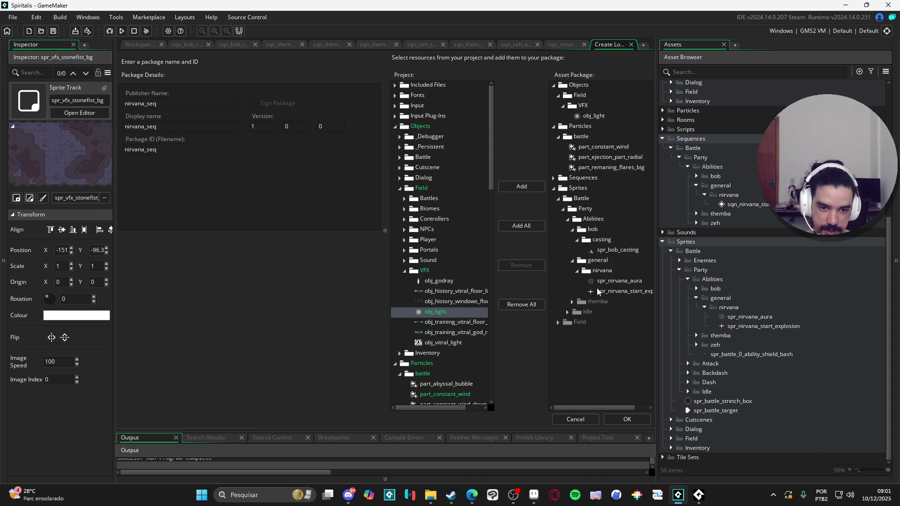
# Step: Add spr_vfx_stonefist_bg from the themba > stonefist sprite folder to the package
pyautogui.click(574, 304)
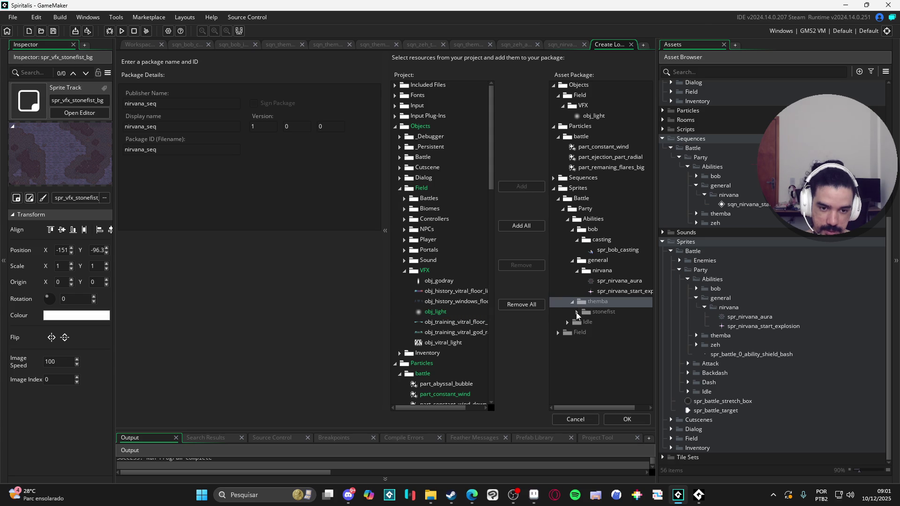
pyautogui.click(577, 312)
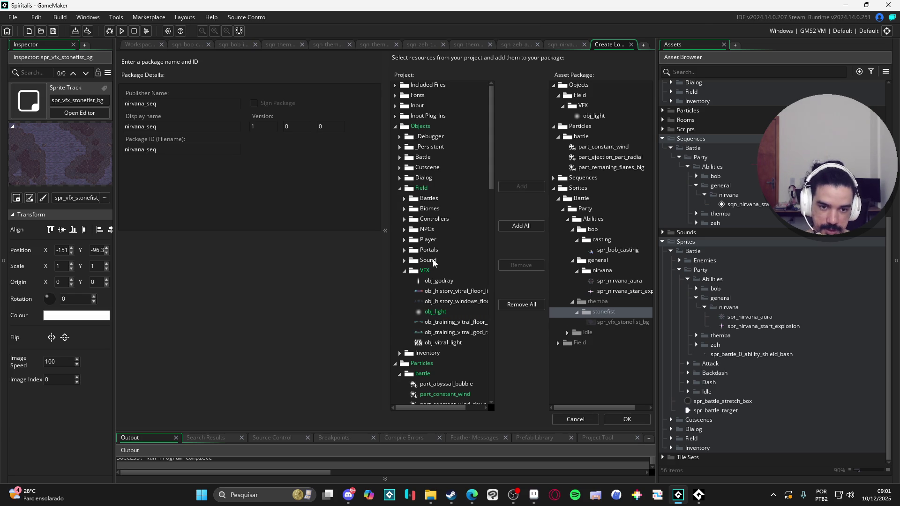
pyautogui.scroll(-14, 433, 260)
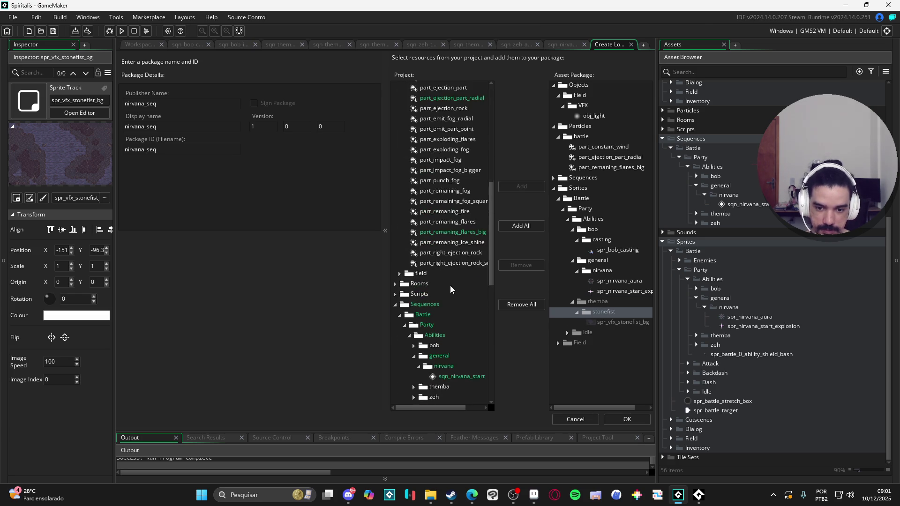
pyautogui.click(413, 294)
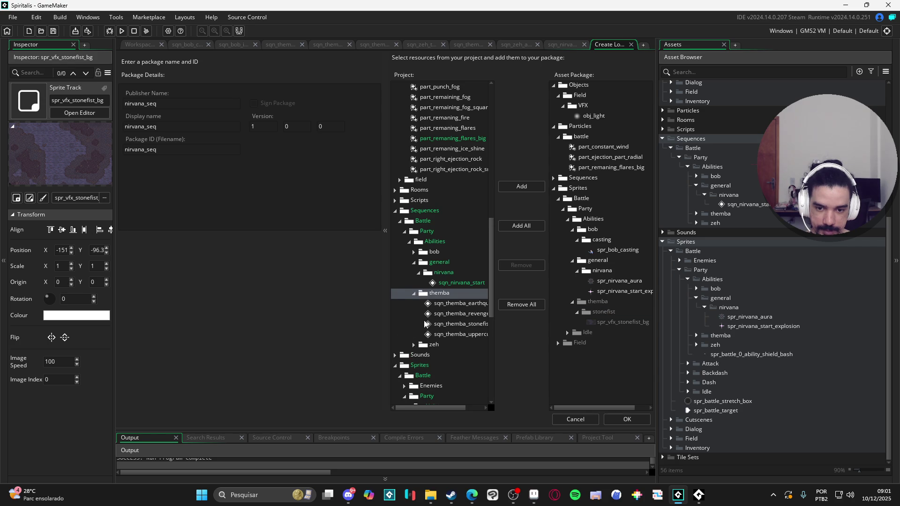
pyautogui.click(413, 293)
pyautogui.scroll(-4, 416, 324)
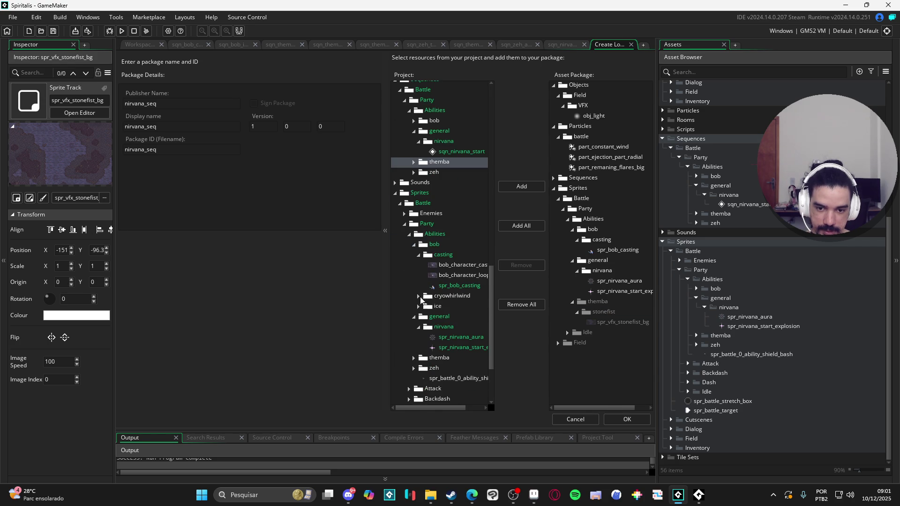
pyautogui.scroll(-2, 422, 303)
pyautogui.click(414, 320)
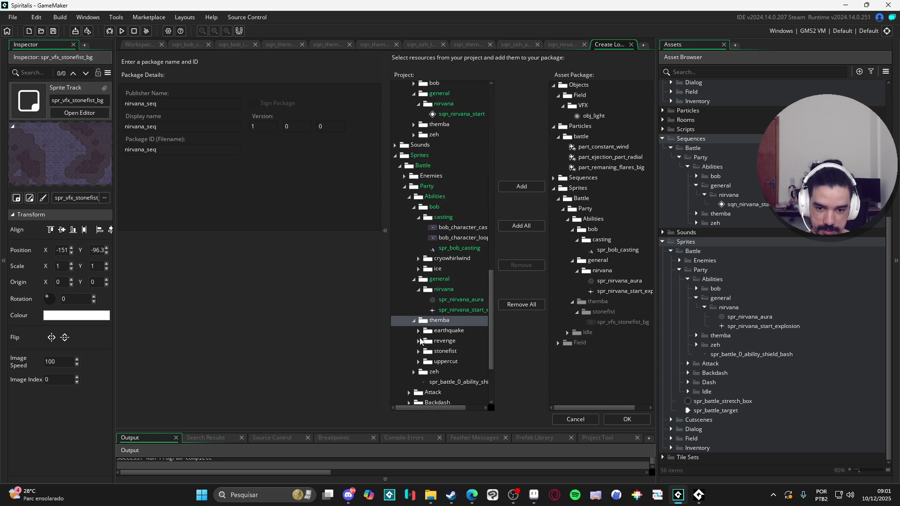
pyautogui.click(418, 351)
pyautogui.scroll(-2, 421, 350)
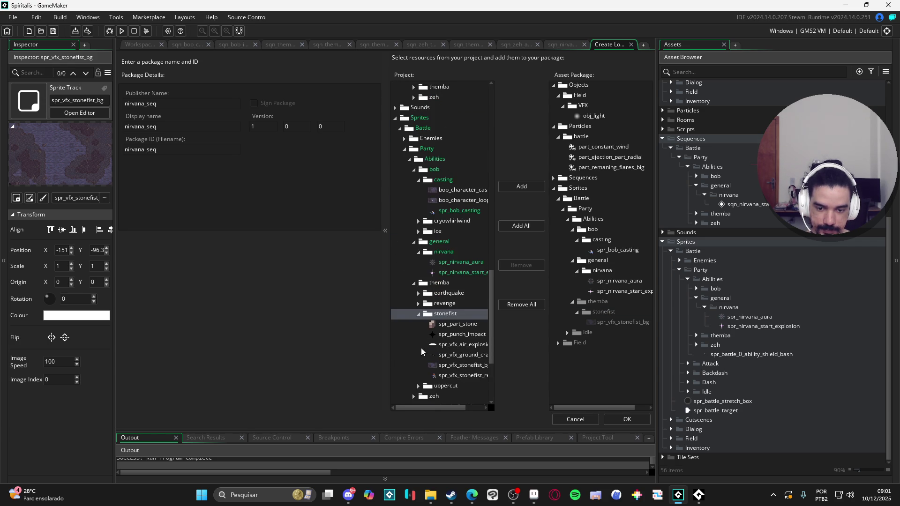
pyautogui.click(450, 366)
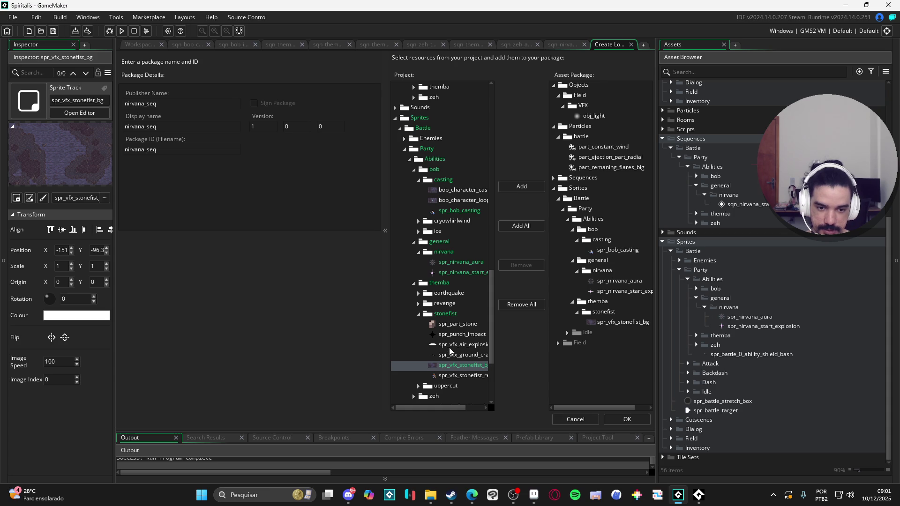
pyautogui.click(566, 333)
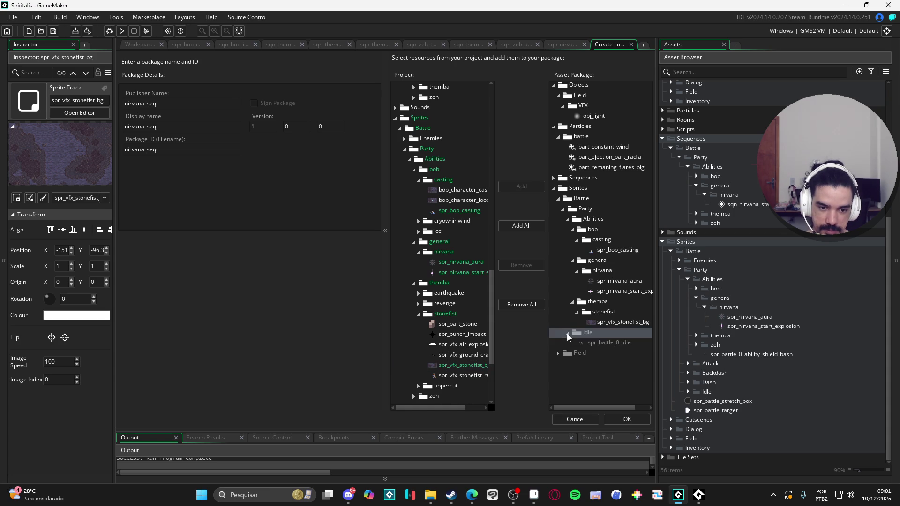
# Step: Add spr_battle_0_idle from the Idle sprite folder to the package
pyautogui.scroll(-4, 461, 335)
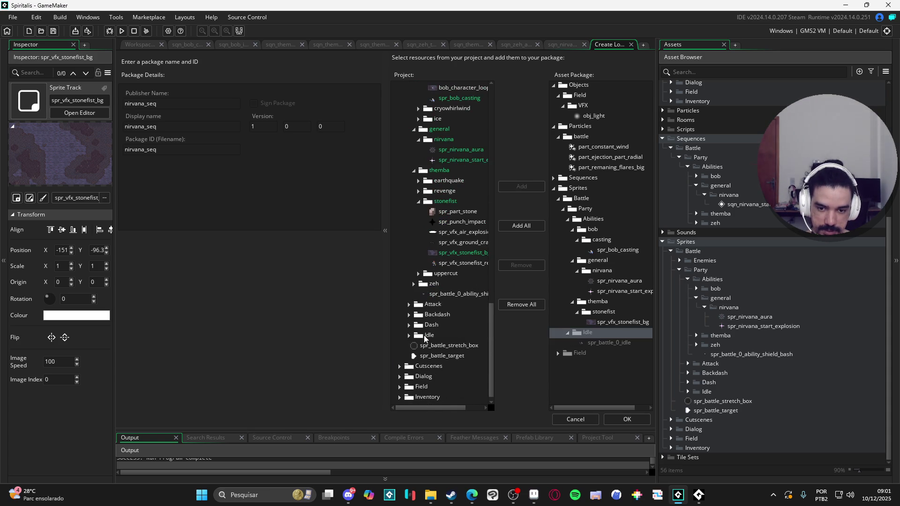
pyautogui.click(411, 337)
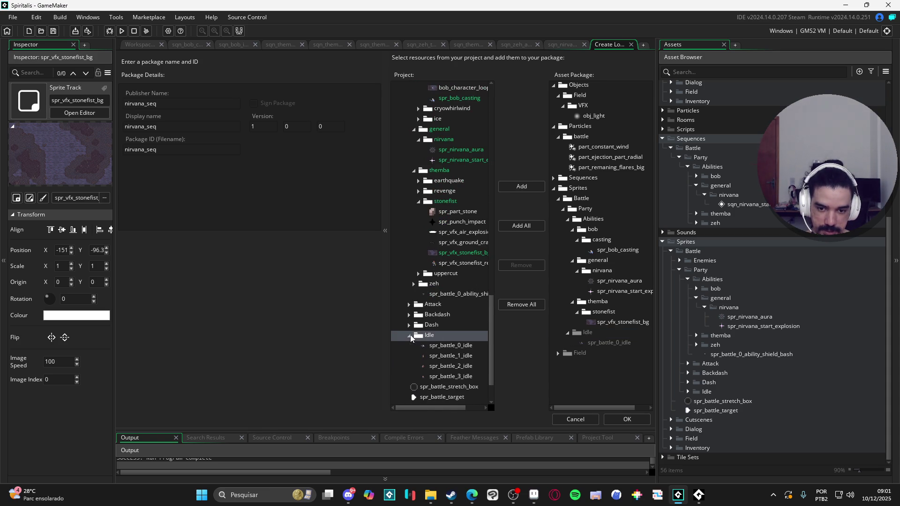
pyautogui.click(459, 348)
# Step: Browse the package's Field > Biomes > 0. Castle of Courage > VFX folder to find spr_light
pyautogui.click(557, 353)
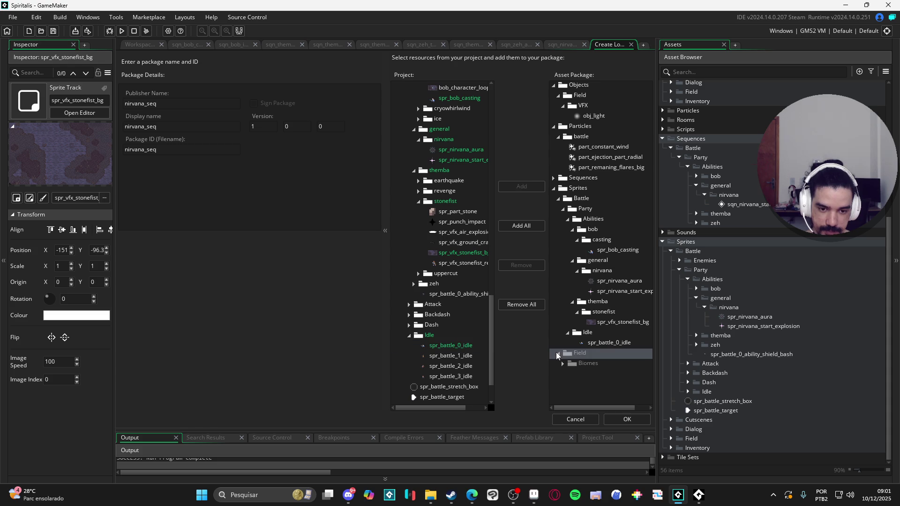
pyautogui.click(561, 361)
pyautogui.click(563, 365)
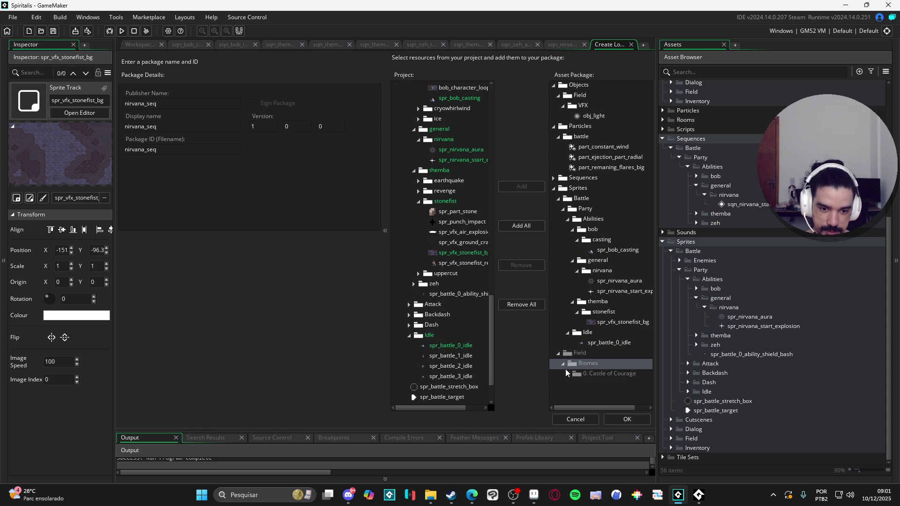
pyautogui.click(567, 374)
pyautogui.click(572, 383)
pyautogui.click(572, 384)
pyautogui.scroll(-2, 457, 361)
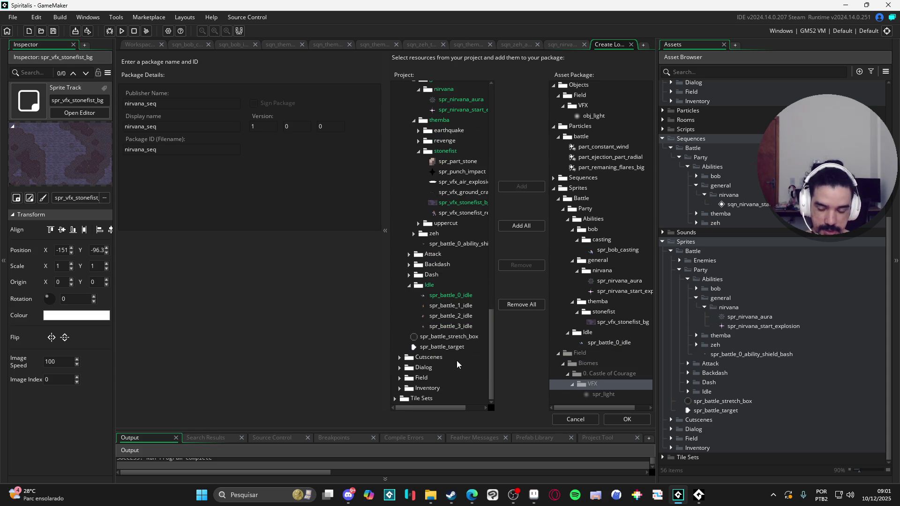
pyautogui.scroll(10, 454, 355)
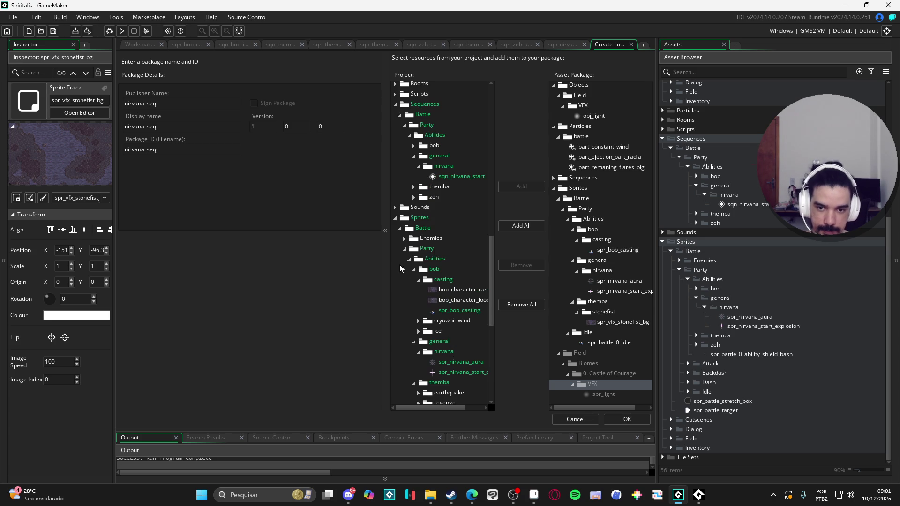
# Step: Add spr_light from Field > Biomes > 0. Castle of Courage > VFX and confirm the package
pyautogui.click(406, 250)
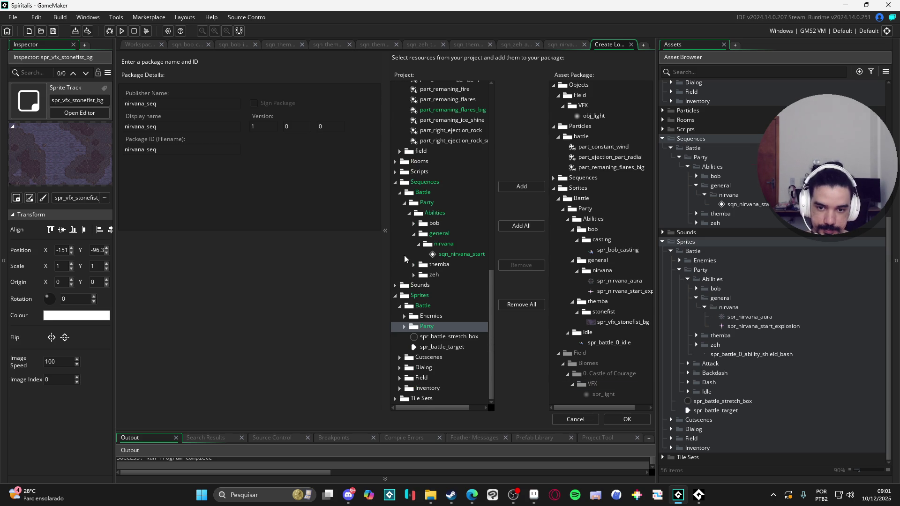
pyautogui.click(398, 306)
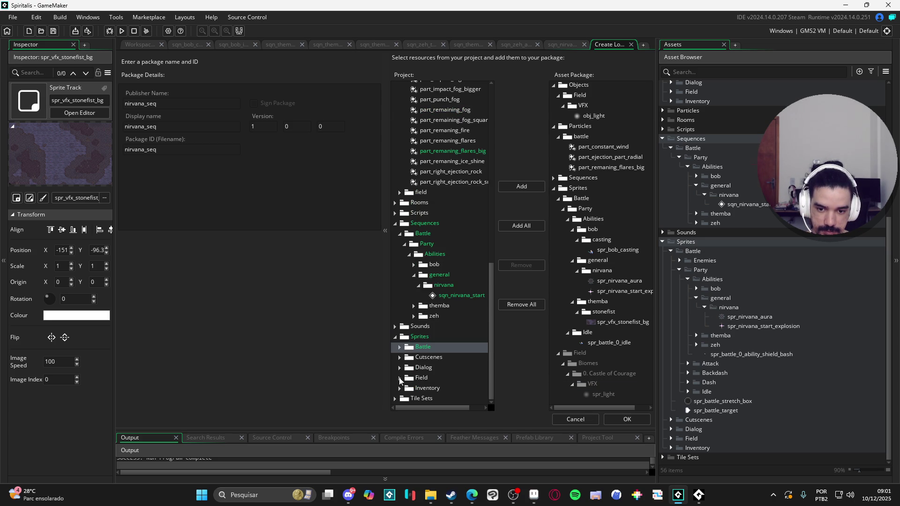
pyautogui.click(400, 379)
pyautogui.click(404, 327)
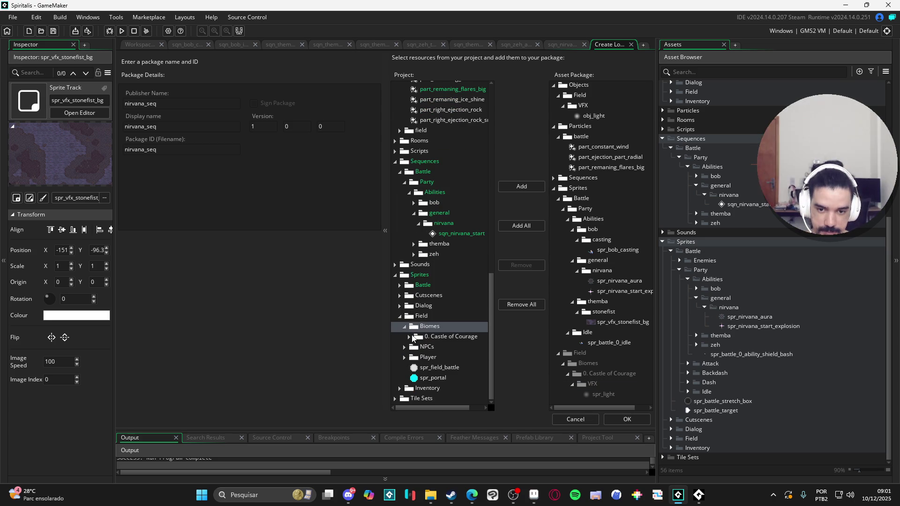
pyautogui.click(412, 337)
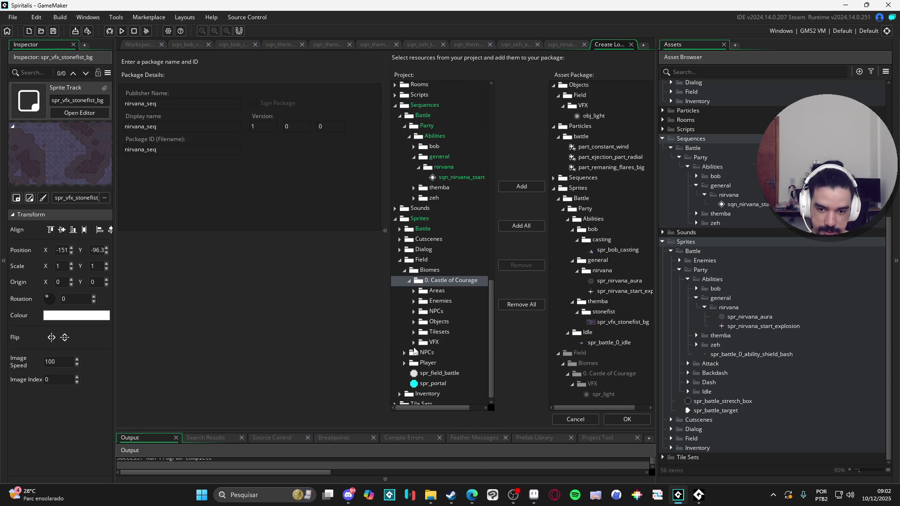
pyautogui.click(415, 342)
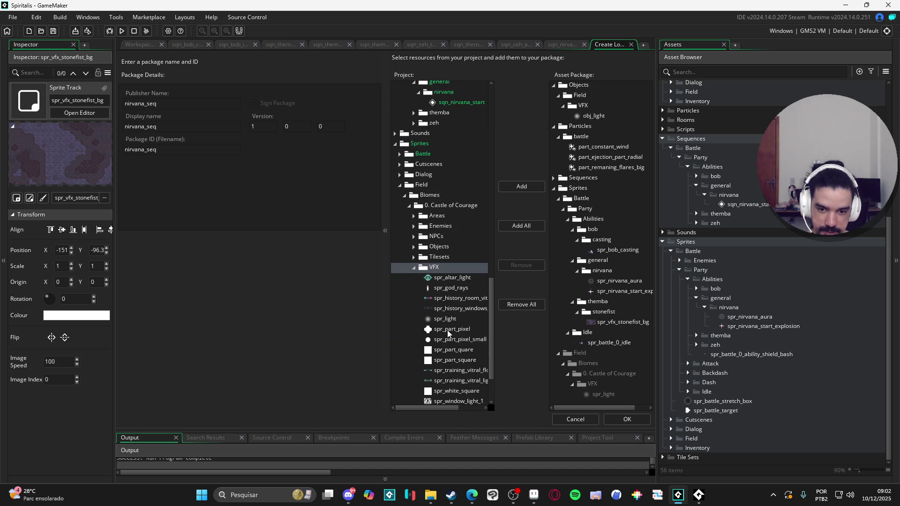
pyautogui.click(445, 319)
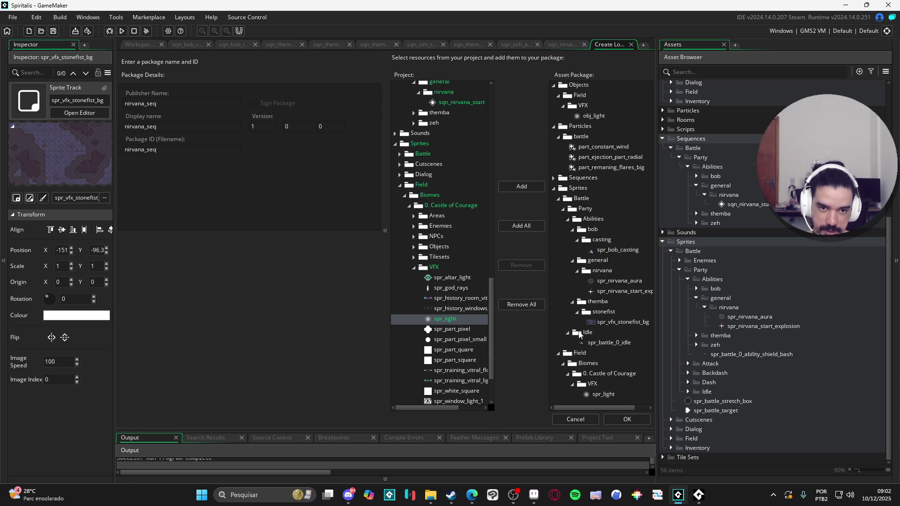
pyautogui.click(618, 416)
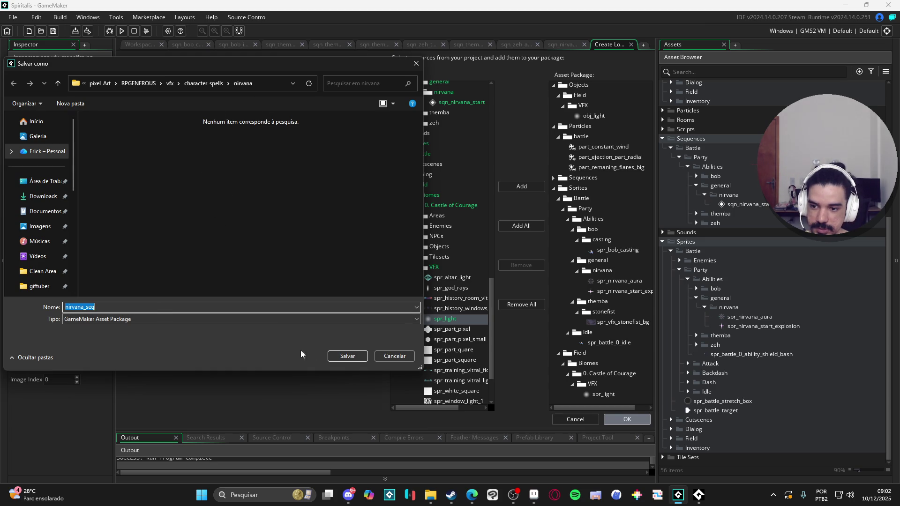
# Step: Save nirvana_seq.yymps into the character_spells nirvana folder and open that folder in Explorer
pyautogui.click(339, 359)
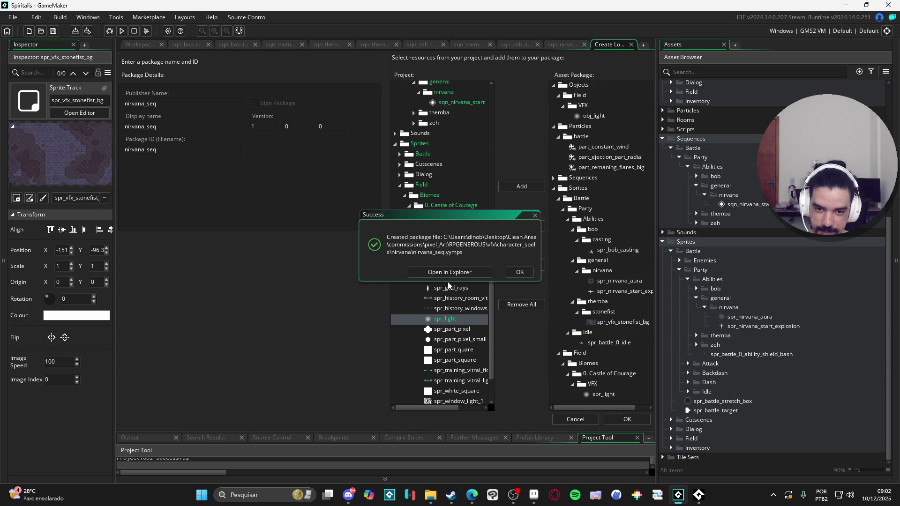
pyautogui.click(469, 274)
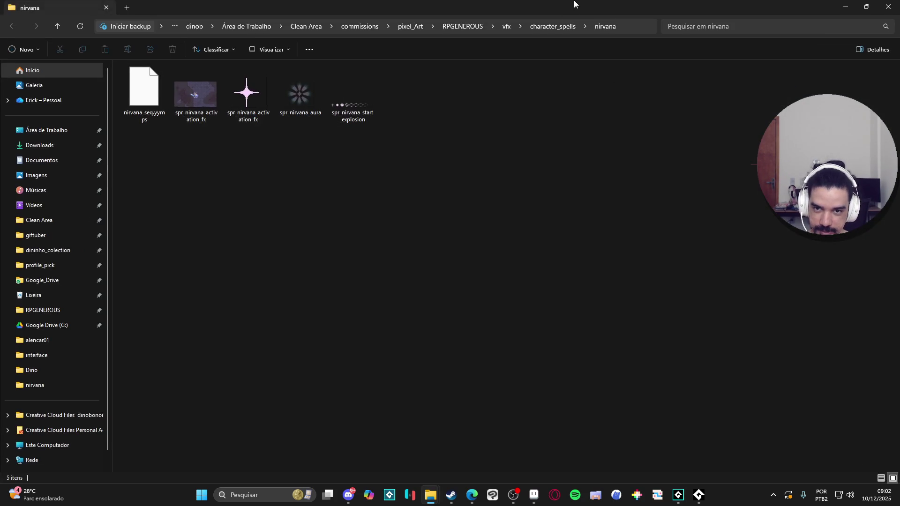
# Step: Move the Explorer window aside and switch to Discord's #dinolandia_geral message box
pyautogui.moveTo(574, 4)
pyautogui.mouseDown()
pyautogui.moveTo(563, 66)
pyautogui.moveTo(569, 83)
pyautogui.moveTo(521, 89)
pyautogui.mouseUp()
pyautogui.click(412, 120)
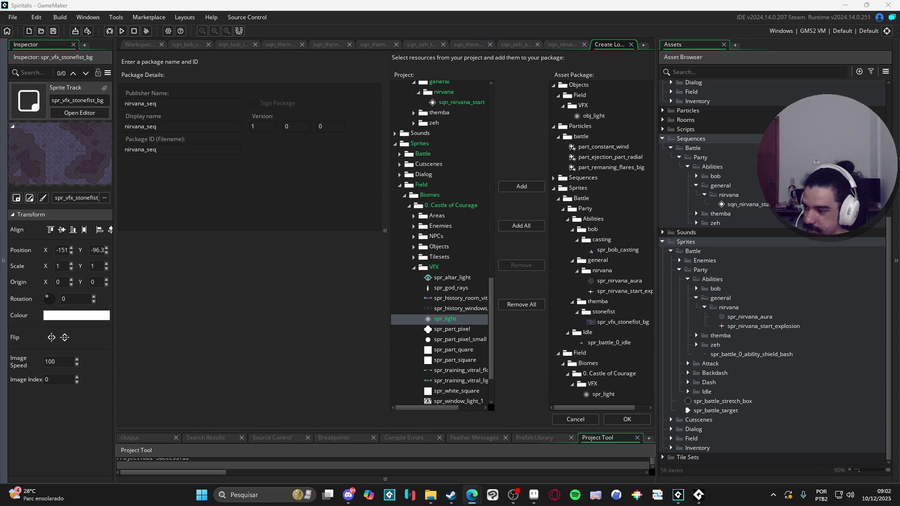
pyautogui.click(348, 496)
pyautogui.click(377, 474)
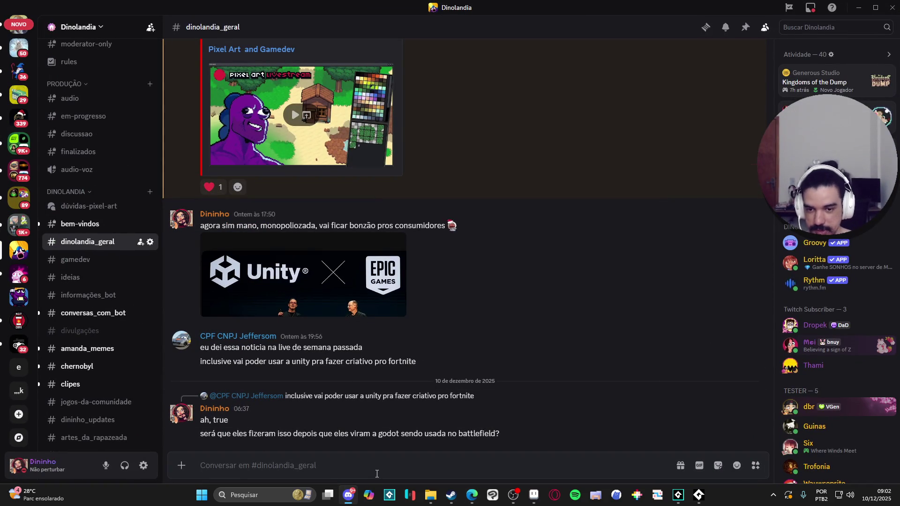
pyautogui.write('@ever')
pyautogui.press('Return')
pyautogui.hotkey('shift', 'Return')
pyautogui.write('https://youtu.be/Ym47xmXgg8E')
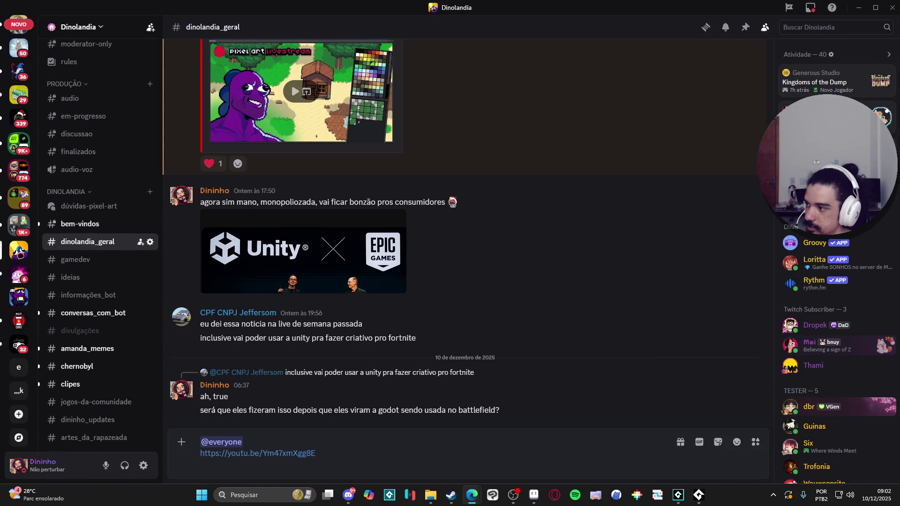
pyautogui.moveTo(348, 495)
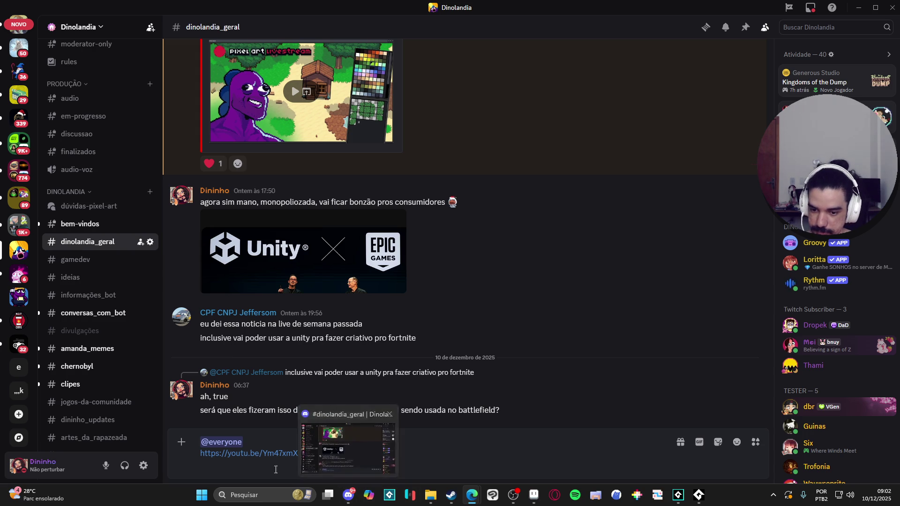
pyautogui.hotkey('shift', 'Return')
pyautogui.write('https://www.twitch.tv/dininho')
pyautogui.press('Return')
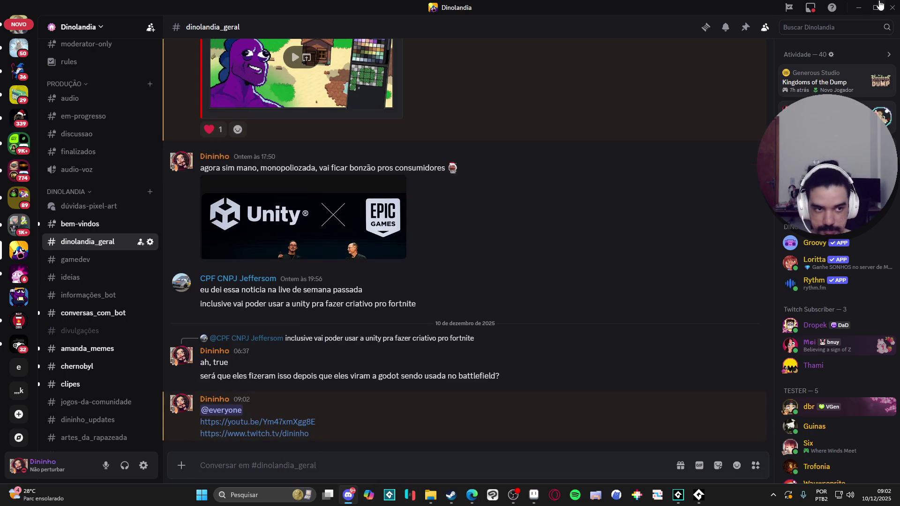
pyautogui.click(896, 6)
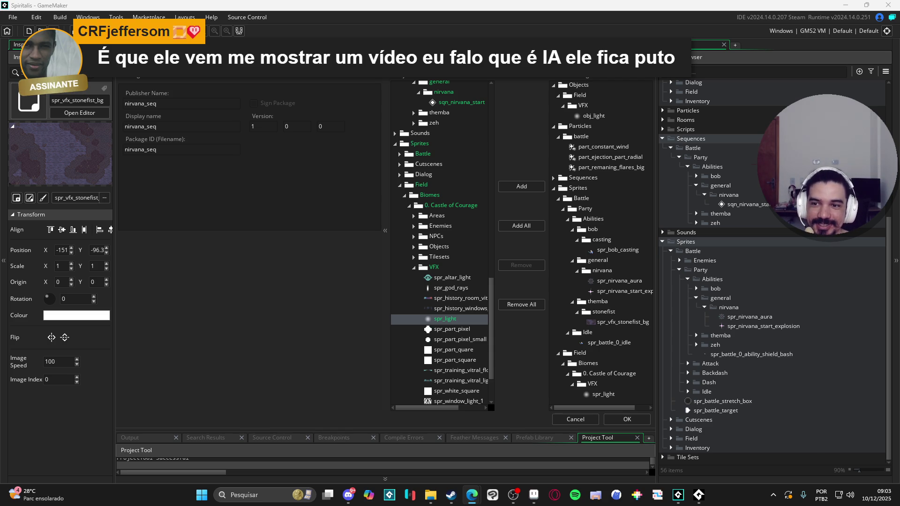
# Step: Close the package window and show File > Recent Projects with Minecraft_5_plus_2023 listed first
pyautogui.press('Escape')
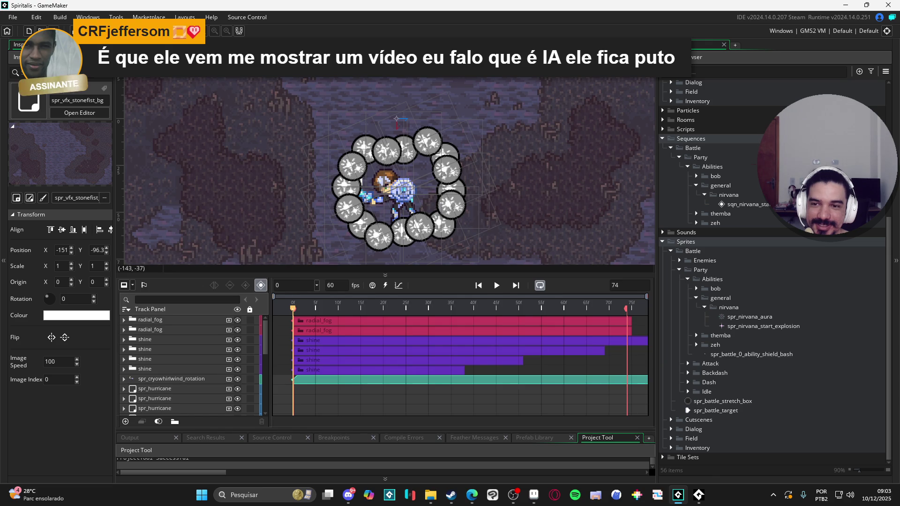
pyautogui.click(13, 17)
pyautogui.moveTo(12, 56)
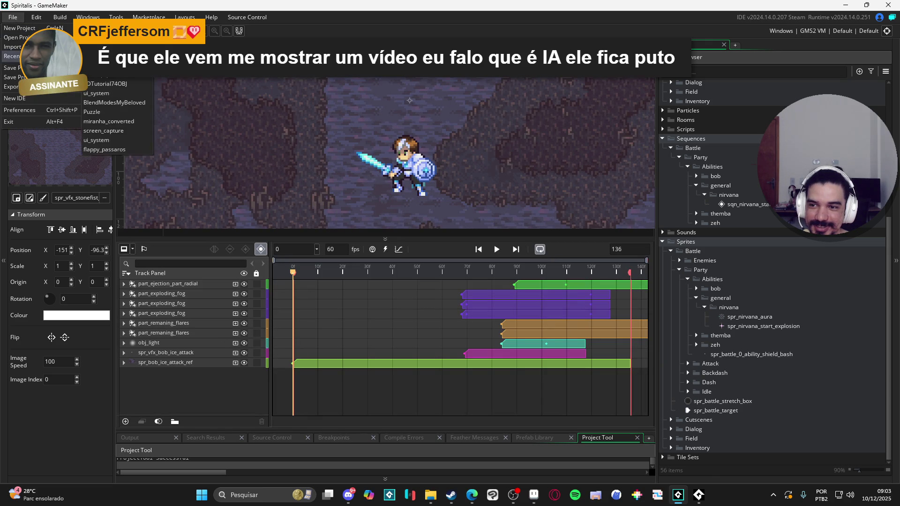
pyautogui.click(304, 32)
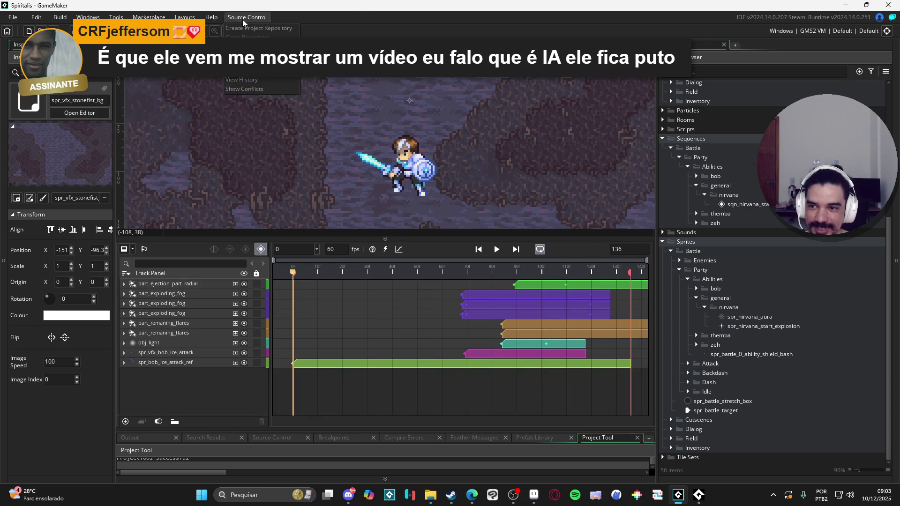
pyautogui.click(12, 17)
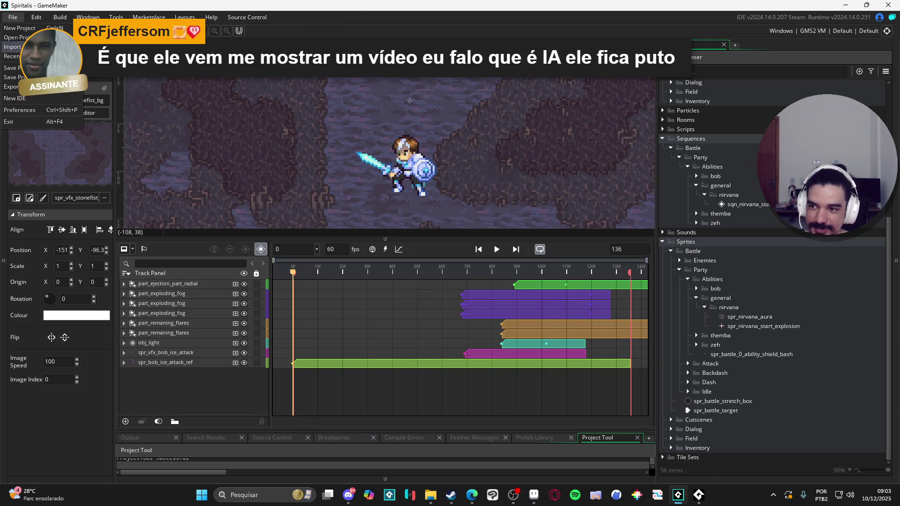
pyautogui.moveTo(12, 56)
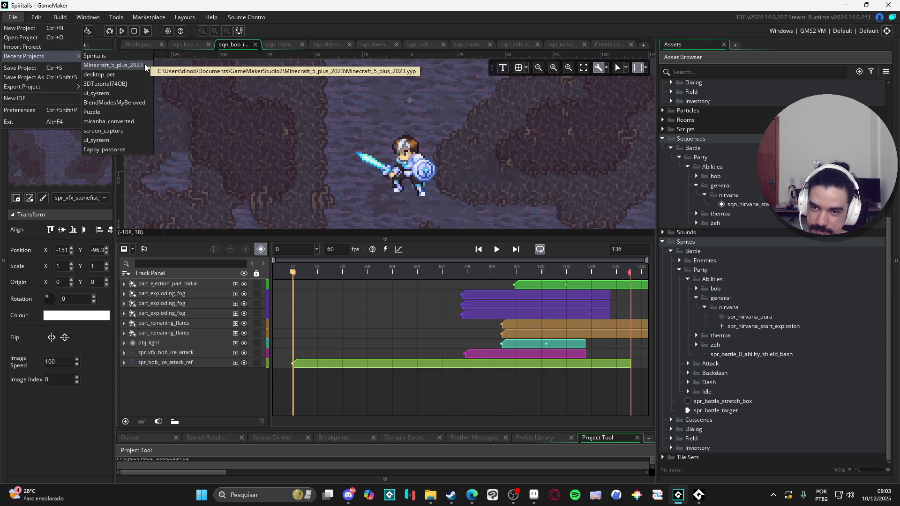
# Step: Open Minecraft_5_plus_2023 and import all nirvana_seq package resources (Objects, Particles, Sequences, Sprites)
pyautogui.click(145, 67)
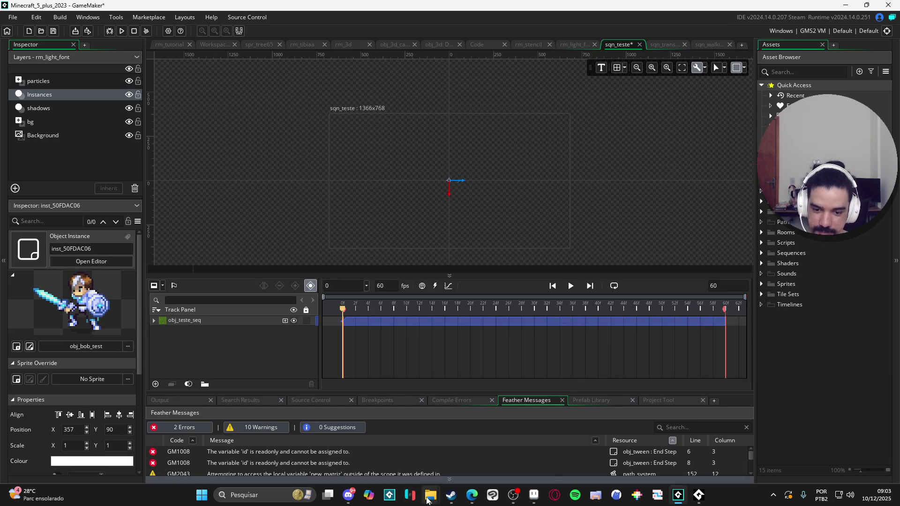
pyautogui.moveTo(429, 497)
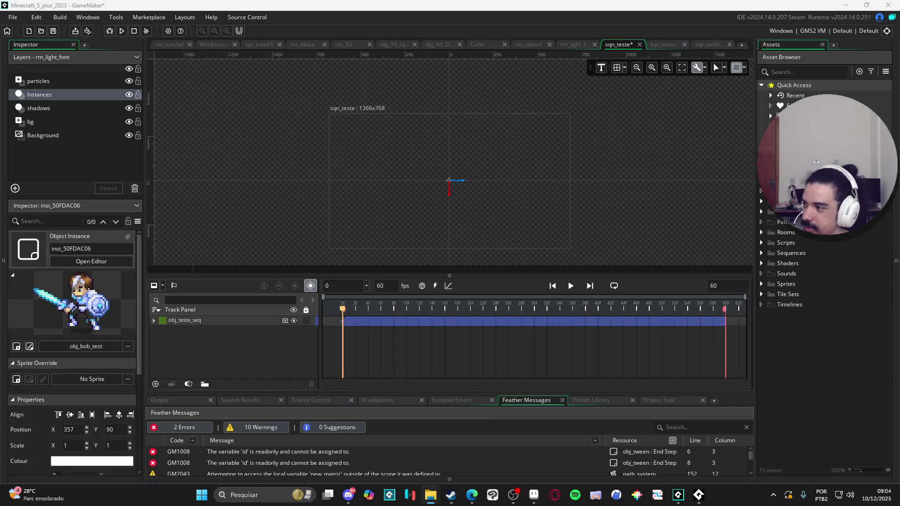
pyautogui.moveTo(439, 175); pyautogui.dragTo(440, 176)
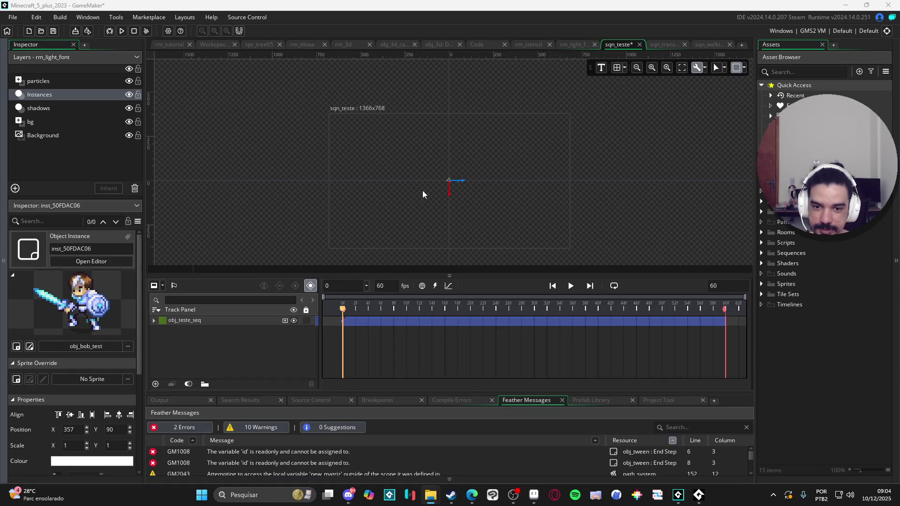
pyautogui.click(438, 270)
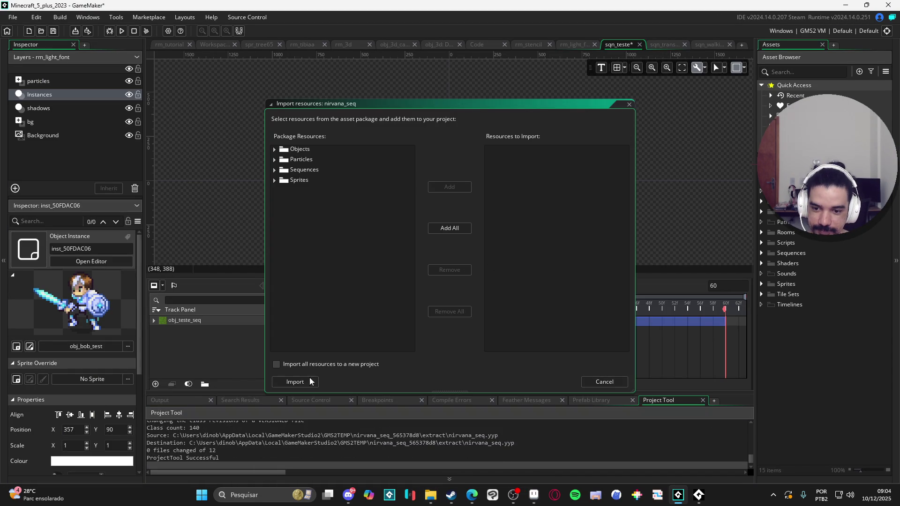
pyautogui.click(455, 229)
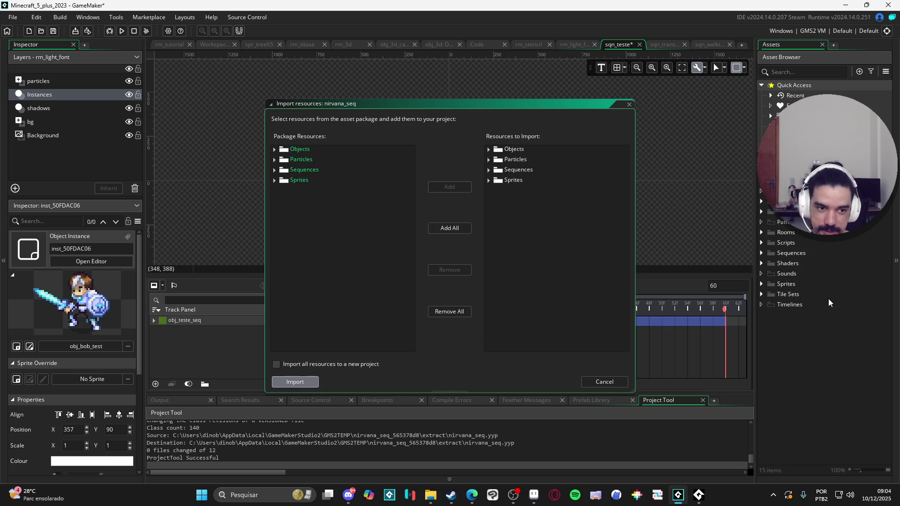
pyautogui.click(304, 385)
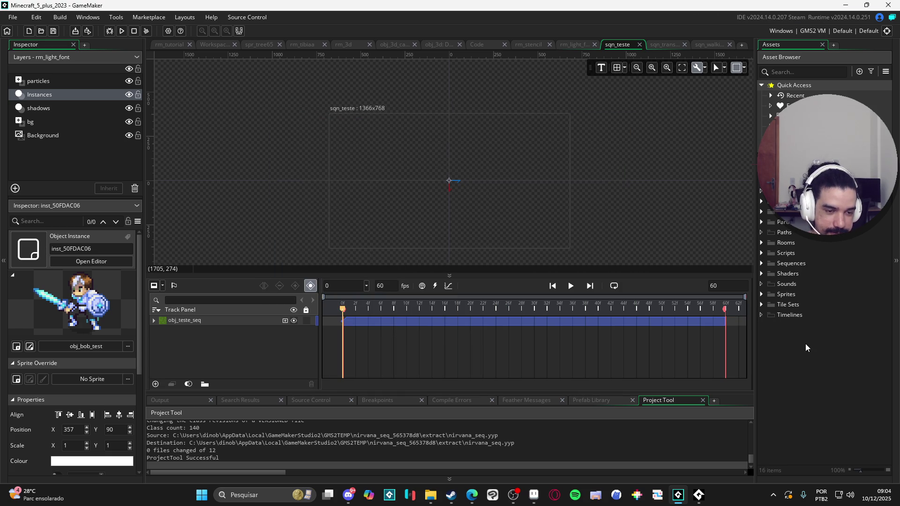
# Step: Open sqn_nirvana_start from Sequences > Battle > Party > Abilities > general > nirvana
pyautogui.rightClick(810, 331)
pyautogui.click(857, 314)
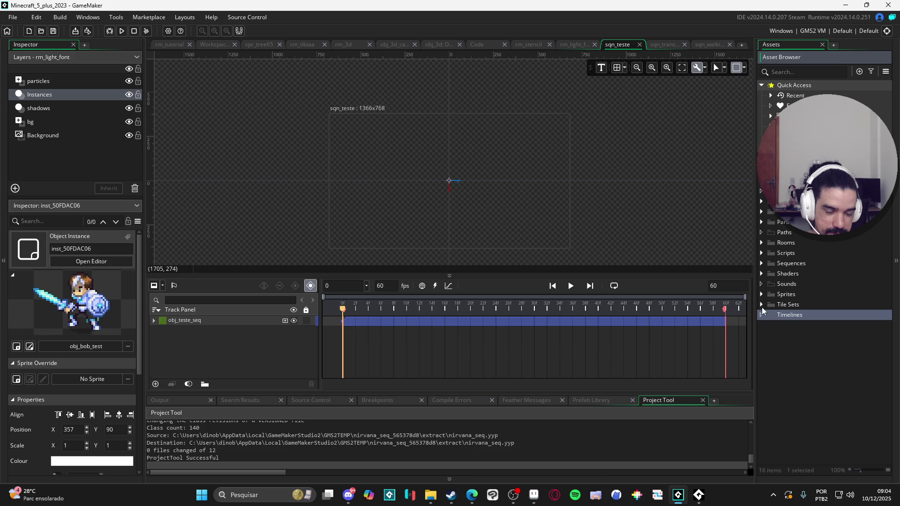
pyautogui.click(761, 264)
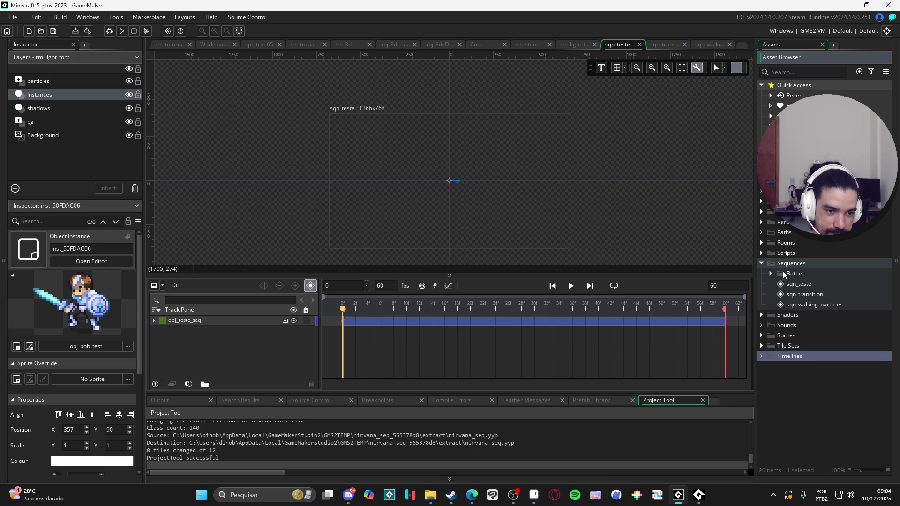
pyautogui.click(772, 274)
pyautogui.click(781, 285)
pyautogui.click(791, 294)
pyautogui.click(799, 305)
pyautogui.click(809, 315)
pyautogui.click(850, 328)
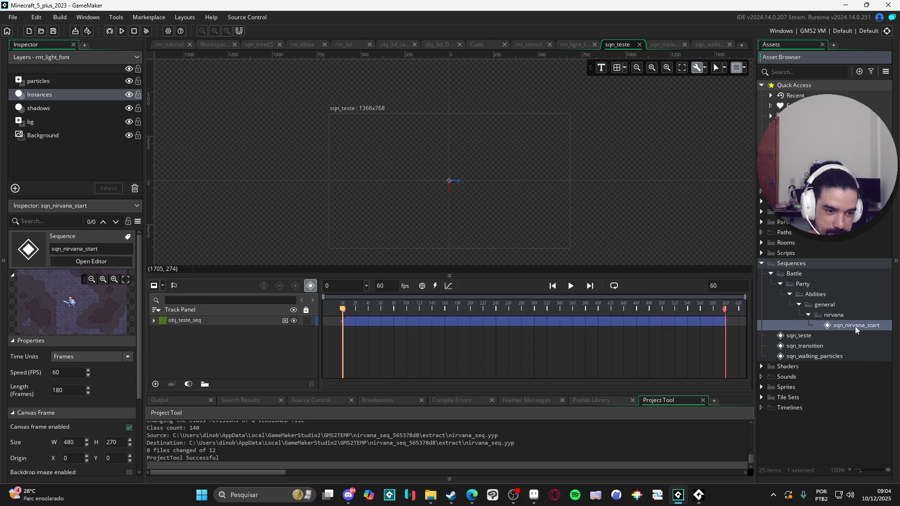
pyautogui.doubleClick(856, 329)
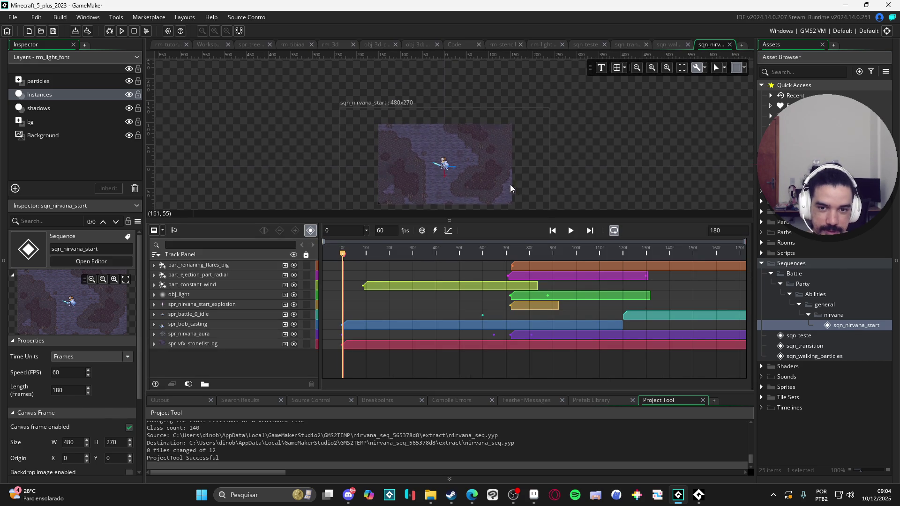
# Step: Hide the spr_vfx_stonefist_bg track, then open the rm_light_font room
pyautogui.click(510, 183)
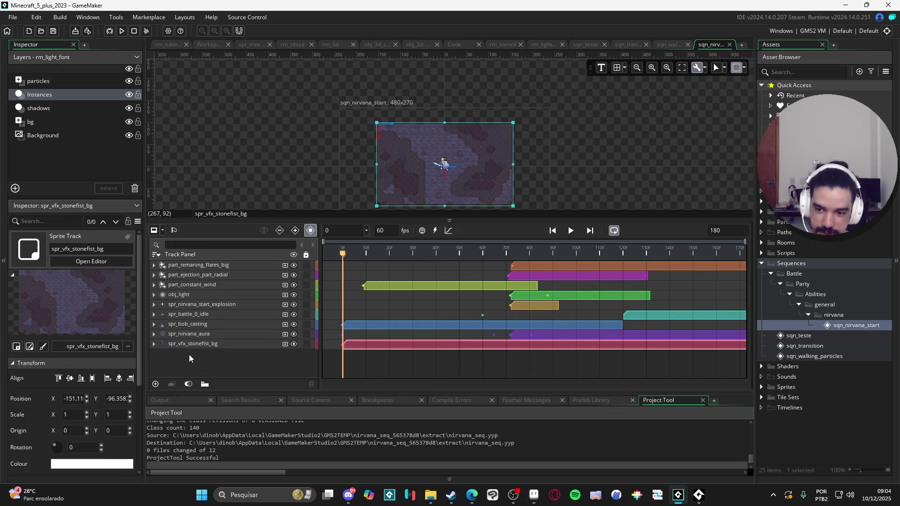
pyautogui.click(294, 344)
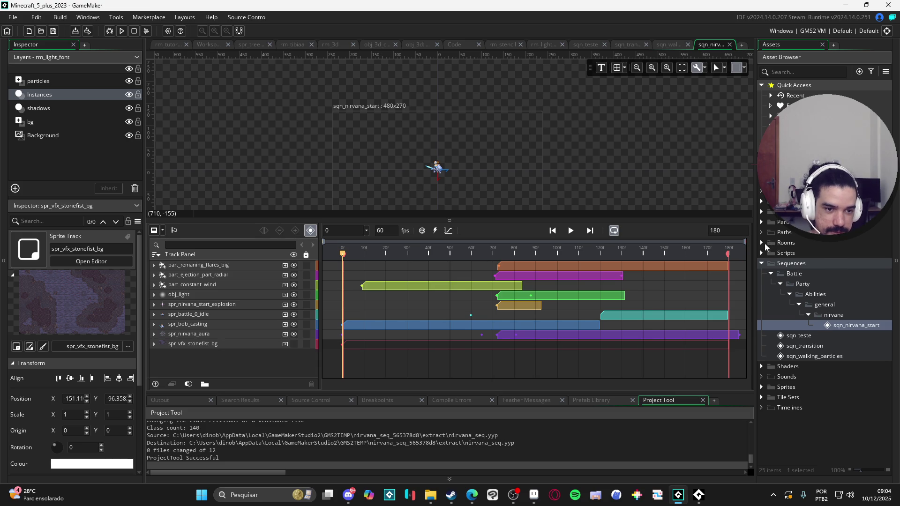
pyautogui.click(767, 243)
pyautogui.doubleClick(803, 285)
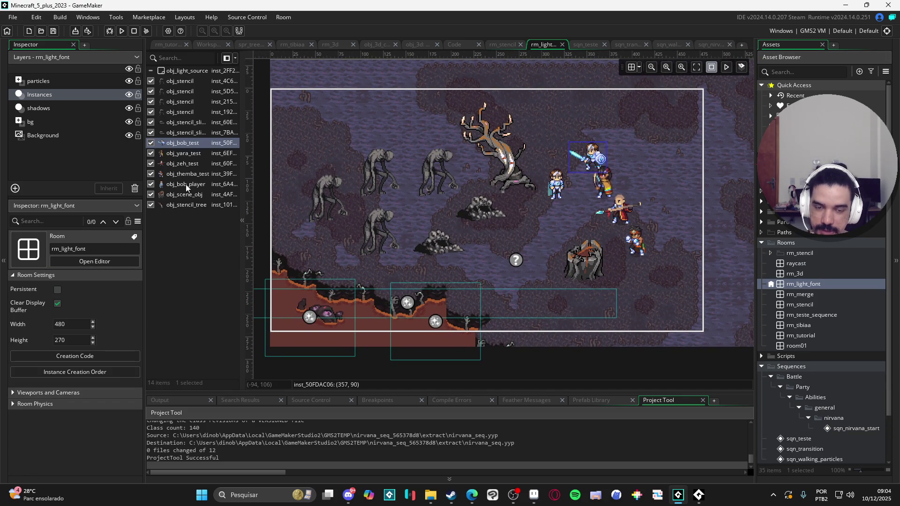
# Step: Hide the tree, scene, player, test character, rock pile and four zombie stencil instances
pyautogui.click(151, 206)
pyautogui.click(151, 196)
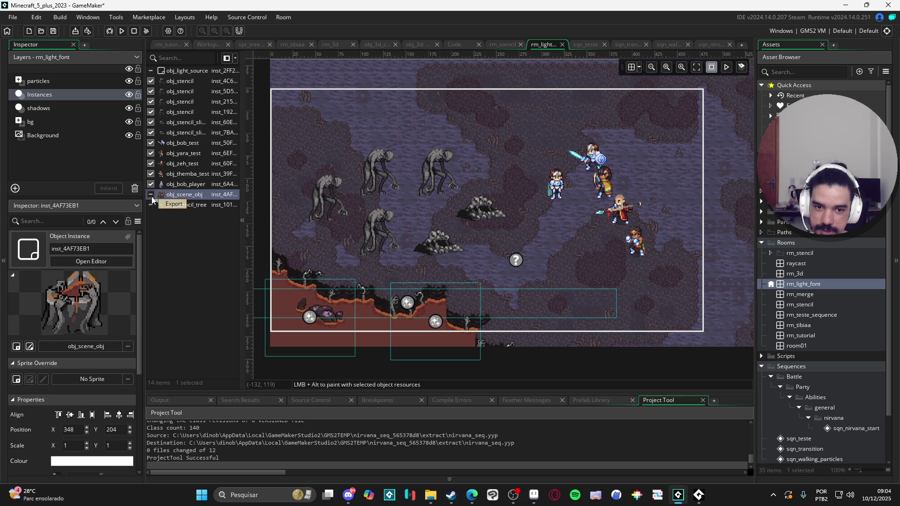
pyautogui.click(151, 184)
pyautogui.click(150, 174)
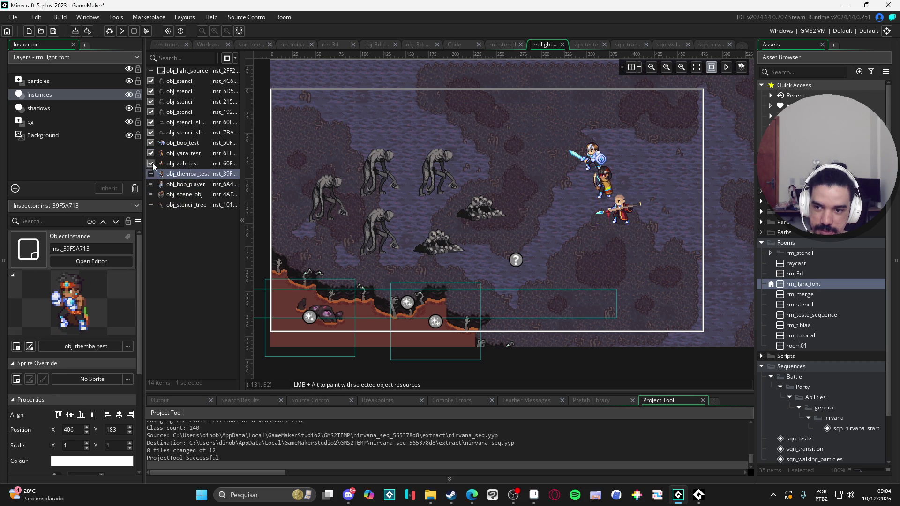
pyautogui.click(150, 163)
pyautogui.click(151, 153)
pyautogui.click(151, 143)
pyautogui.click(151, 132)
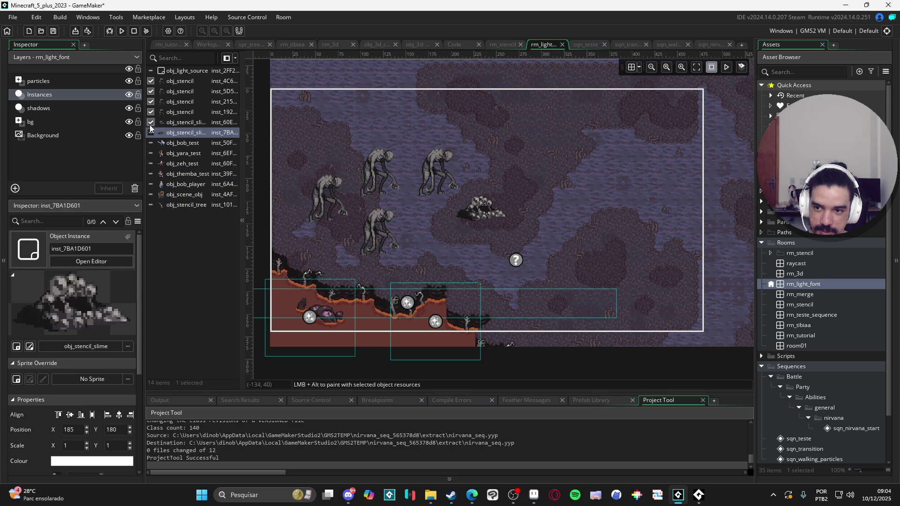
pyautogui.click(151, 122)
pyautogui.click(150, 112)
pyautogui.click(150, 101)
pyautogui.click(151, 91)
pyautogui.click(150, 81)
pyautogui.hscroll(1, 483, 179)
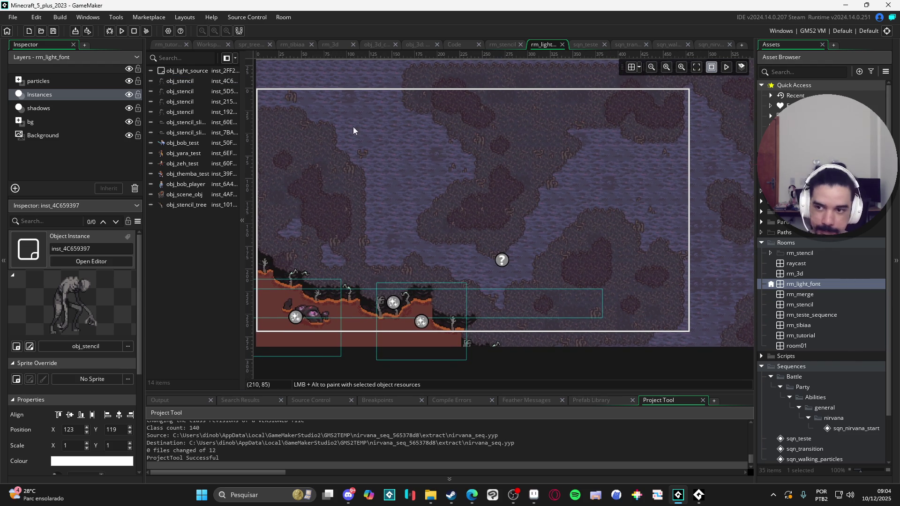
# Step: Add a new tile layer, Tiles_1, to the room's layer list
pyautogui.click(69, 123)
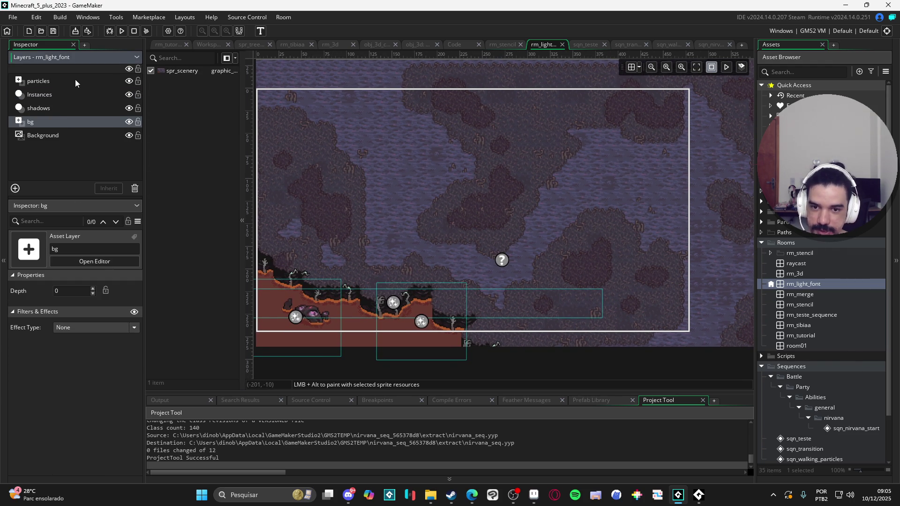
pyautogui.click(102, 99)
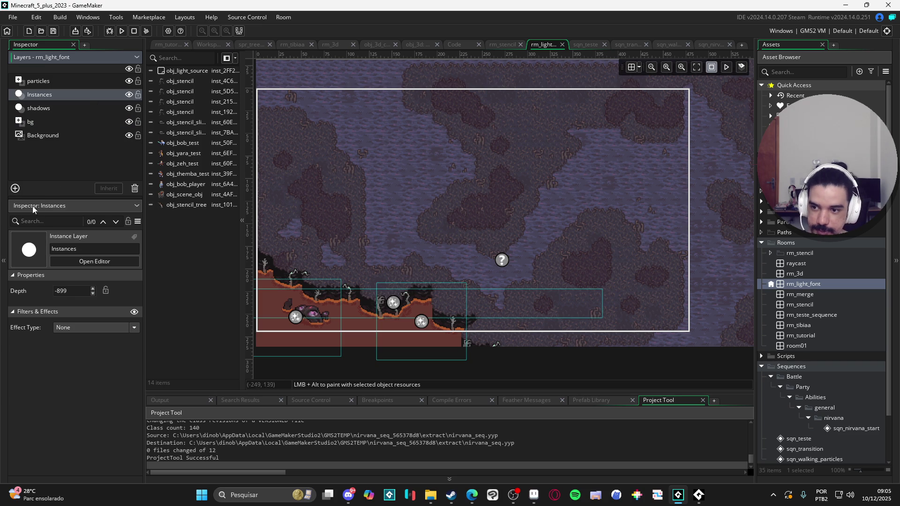
pyautogui.click(15, 188)
pyautogui.click(117, 232)
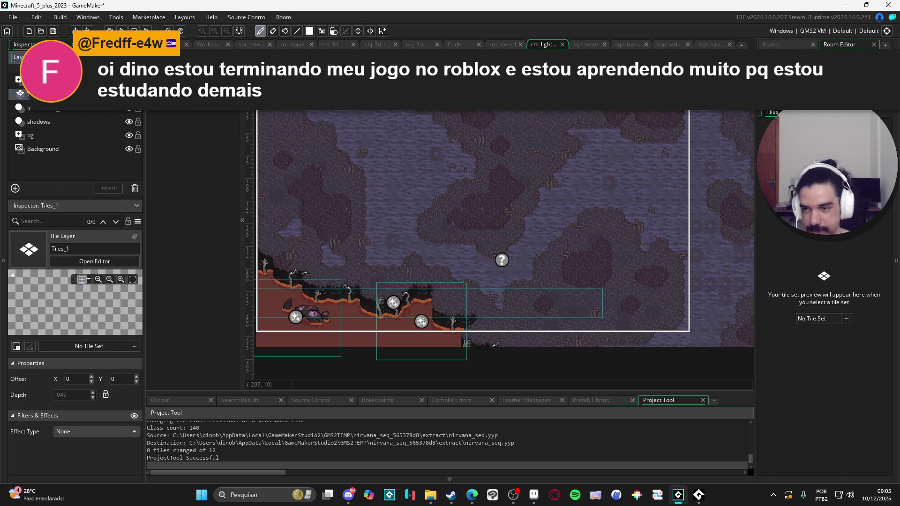
# Step: Replace the tile layer with an asset layer named sequences, moved down one place
pyautogui.press('Delete')
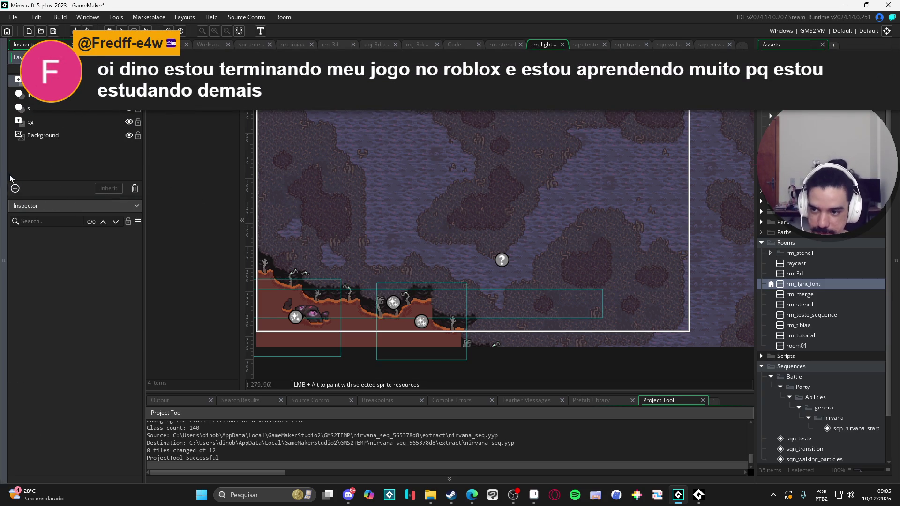
pyautogui.click(15, 188)
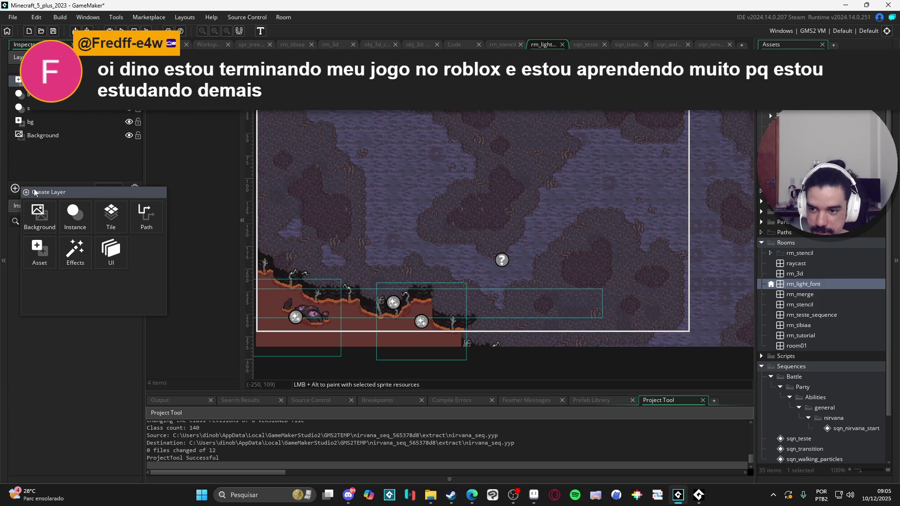
pyautogui.click(41, 253)
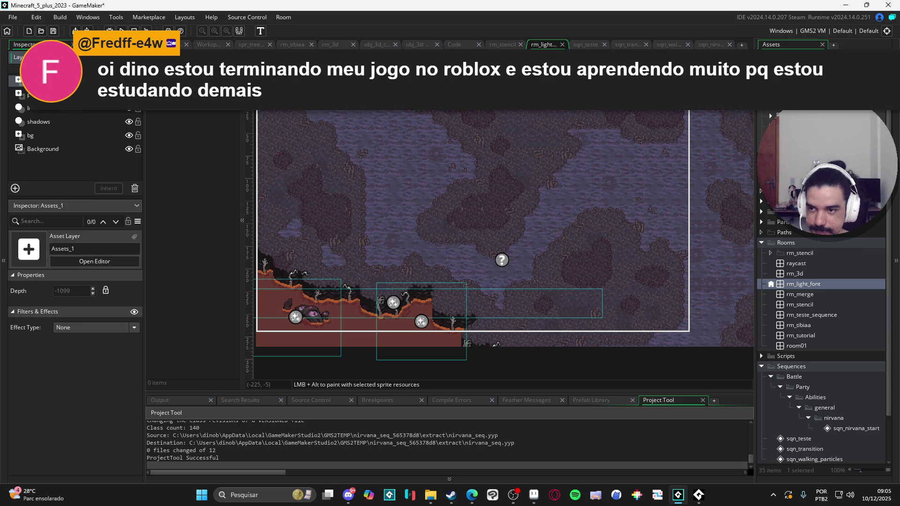
pyautogui.moveTo(19, 80); pyautogui.dragTo(19, 94)
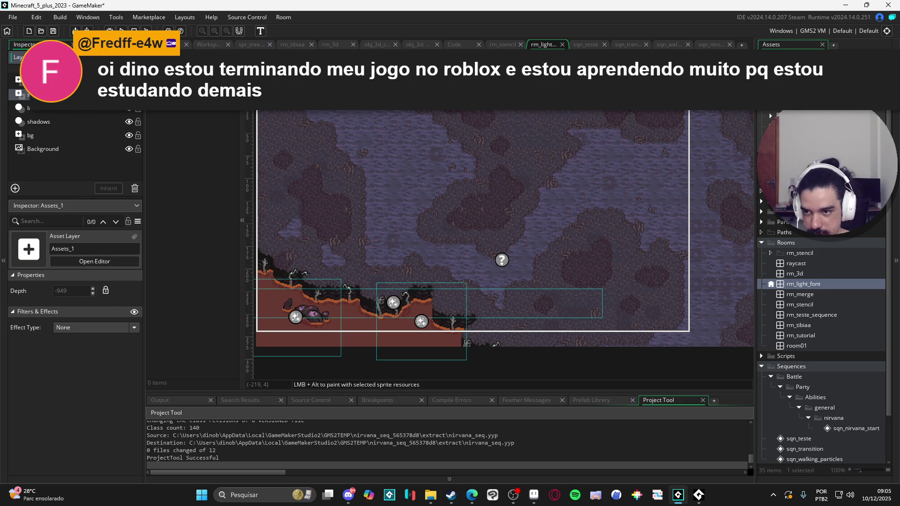
pyautogui.press('Return')
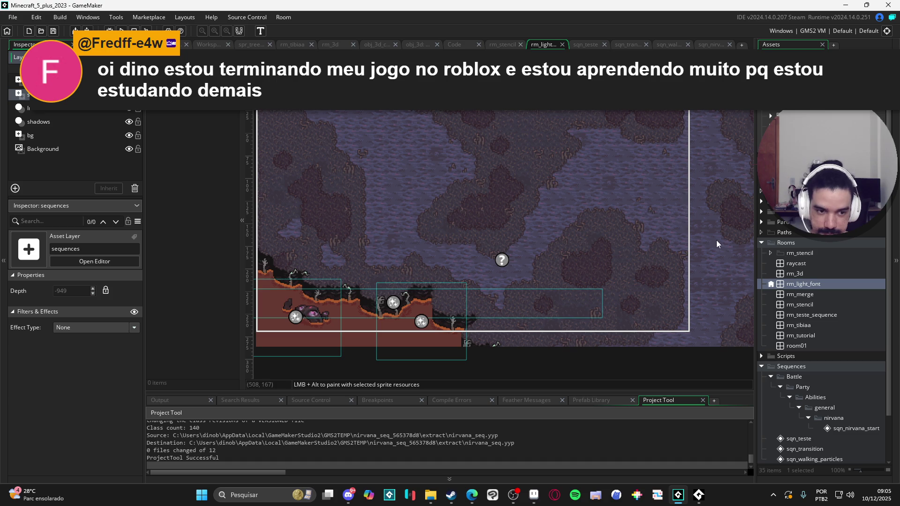
# Step: Place sqn_nirvana_start in the room at 243, 145 and run the game with F5
pyautogui.moveTo(853, 429)
pyautogui.mouseDown()
pyautogui.moveTo(474, 203)
pyautogui.moveTo(844, 406)
pyautogui.mouseUp()
pyautogui.moveTo(619, 296); pyautogui.dragTo(483, 225)
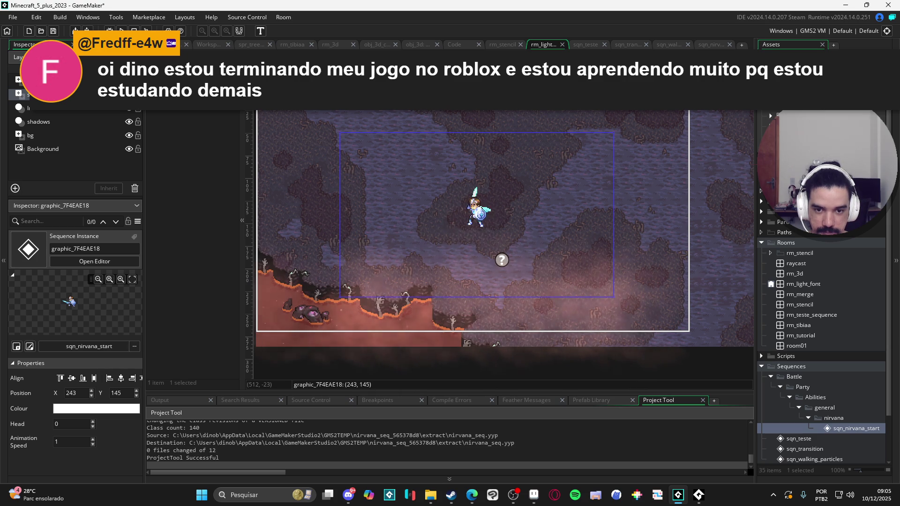
pyautogui.moveTo(212, 267); pyautogui.dragTo(238, 276)
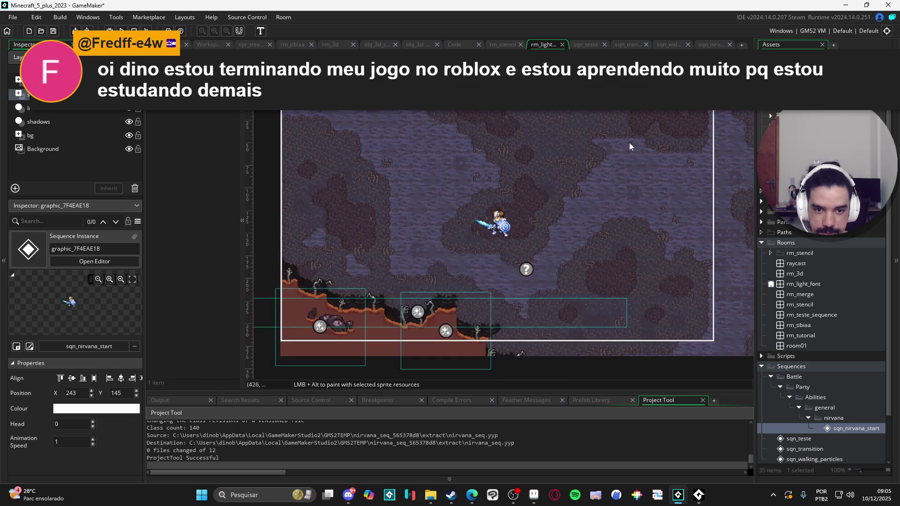
pyautogui.moveTo(579, 178); pyautogui.dragTo(582, 180)
pyautogui.press('F5')
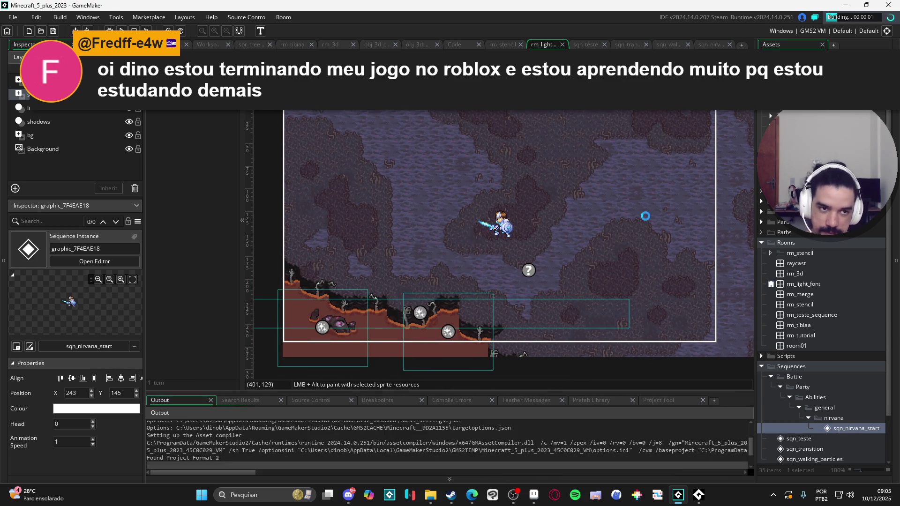
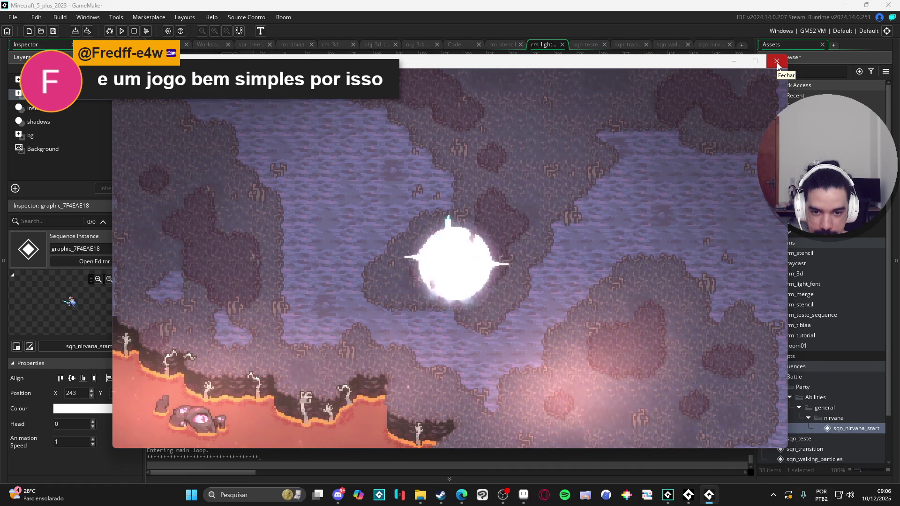
# Step: Close the running game window to return to the rm_light_font room editor
pyautogui.click(777, 62)
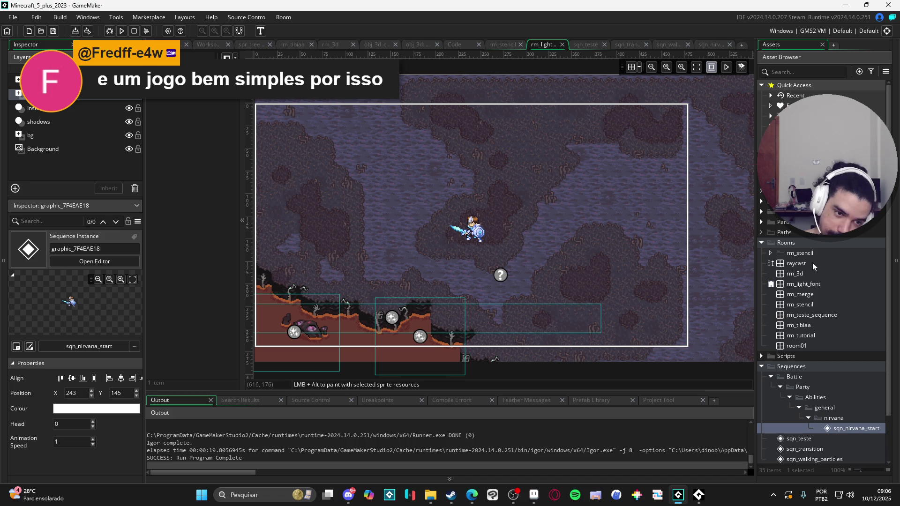
# Step: Expand the Objects folder and its subfolder to list the obj_ entries
pyautogui.click(762, 202)
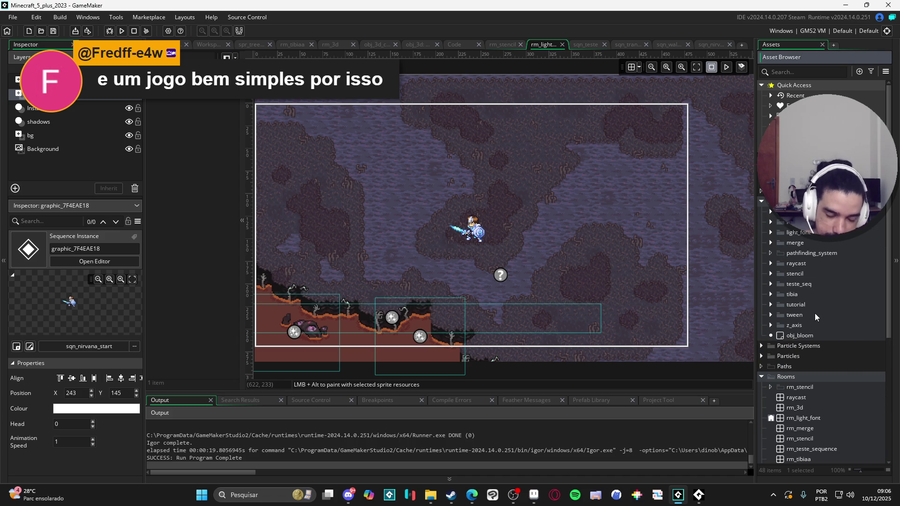
pyautogui.scroll(-4, 802, 312)
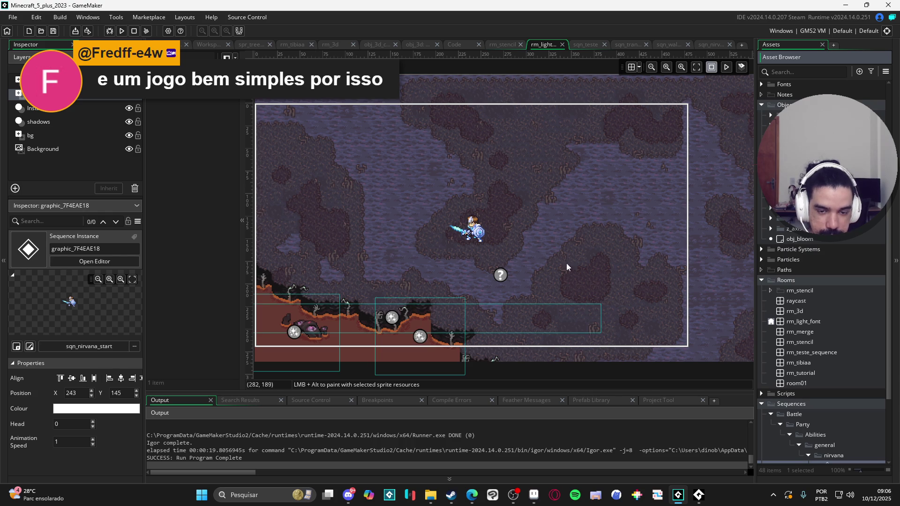
pyautogui.scroll(3, 820, 272)
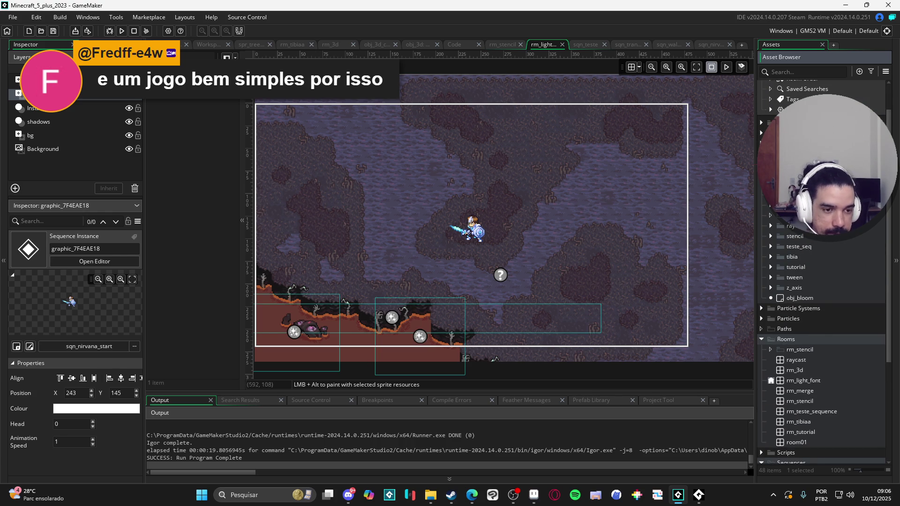
pyautogui.click(771, 215)
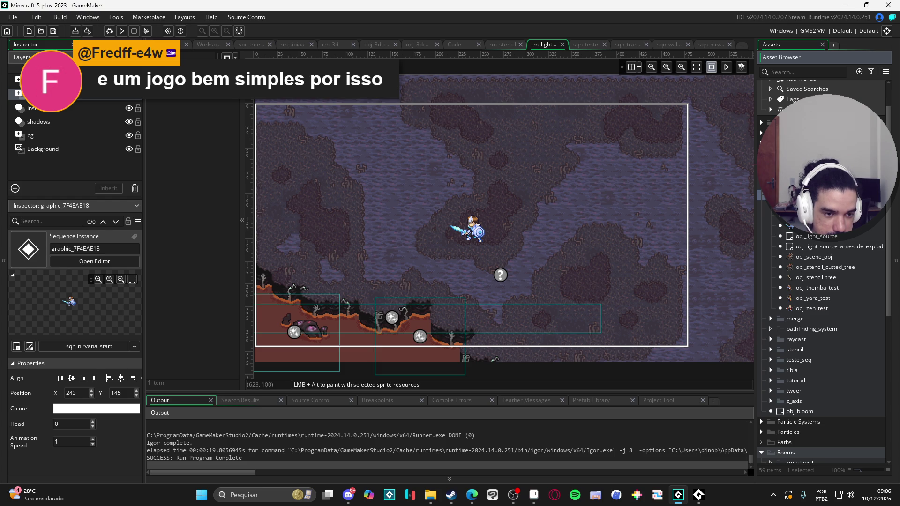
# Step: Reveal obj_bob_test among the objects, then create a new object asset, Object54
pyautogui.rightClick(797, 193)
pyautogui.click(753, 279)
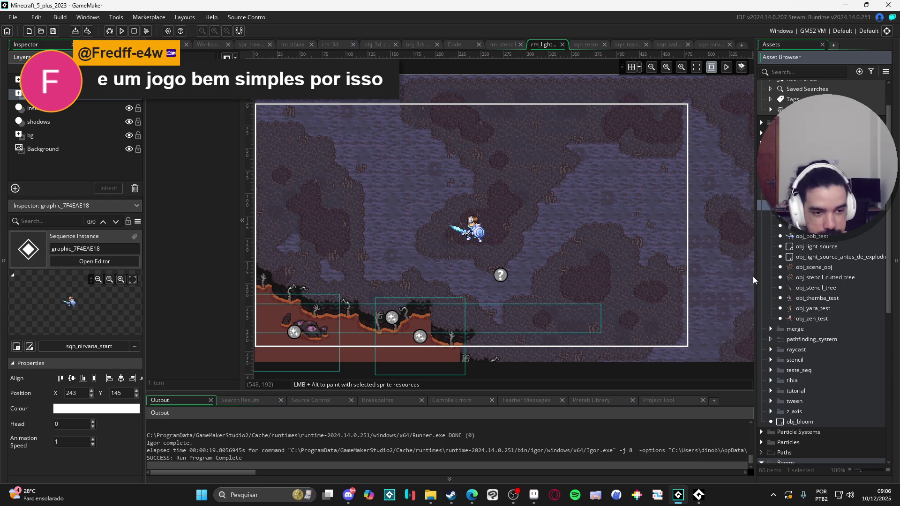
pyautogui.scroll(-6, 811, 288)
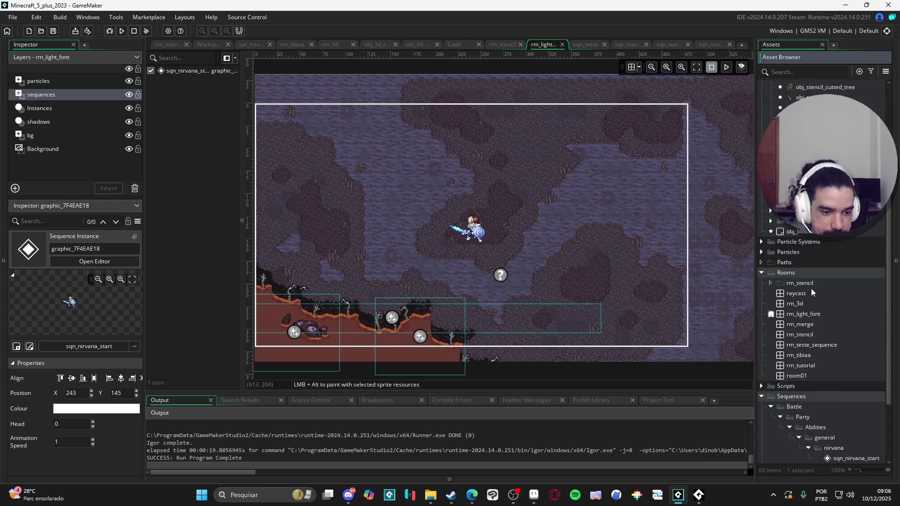
pyautogui.scroll(5, 813, 292)
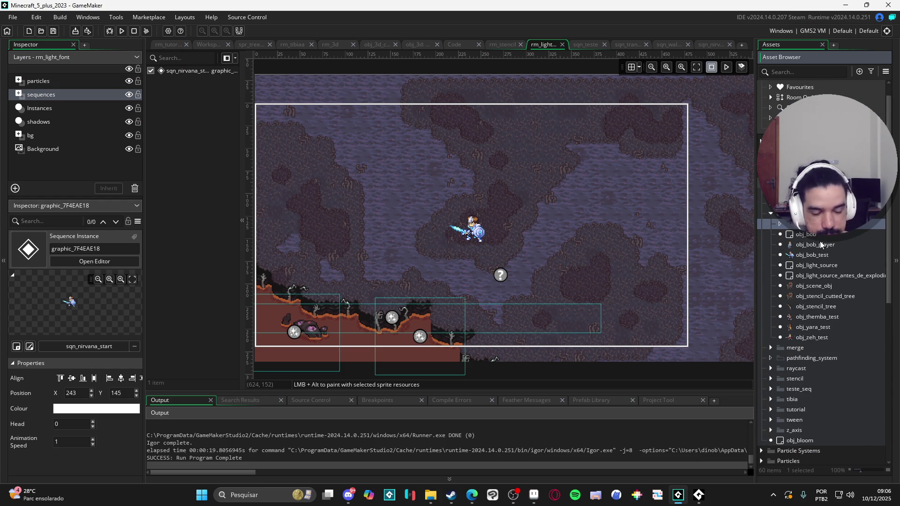
pyautogui.hotkey('alt', 'o')
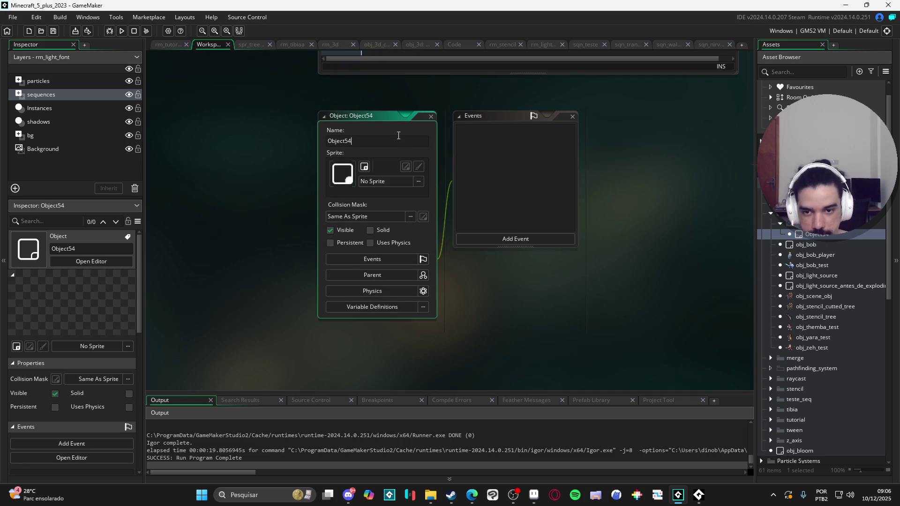
# Step: Name the new object obj_additive_sprite
pyautogui.write('obj_fx_')
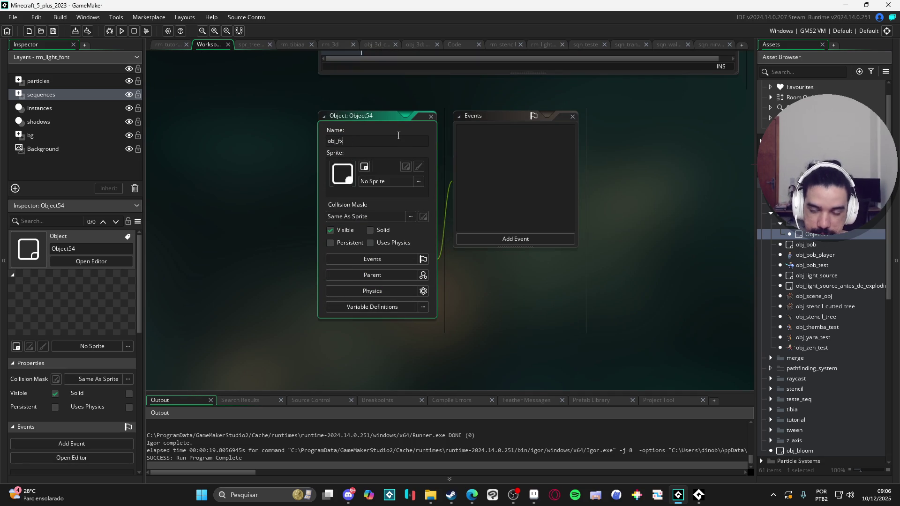
pyautogui.press('BackSpace')
pyautogui.press('BackSpace')
pyautogui.press('BackSpace')
pyautogui.write('additive_sprite')
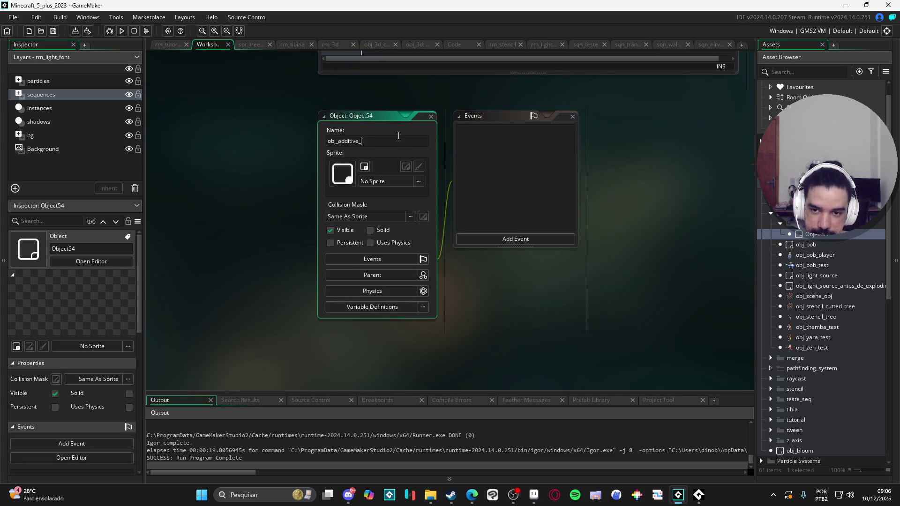
pyautogui.press('Return')
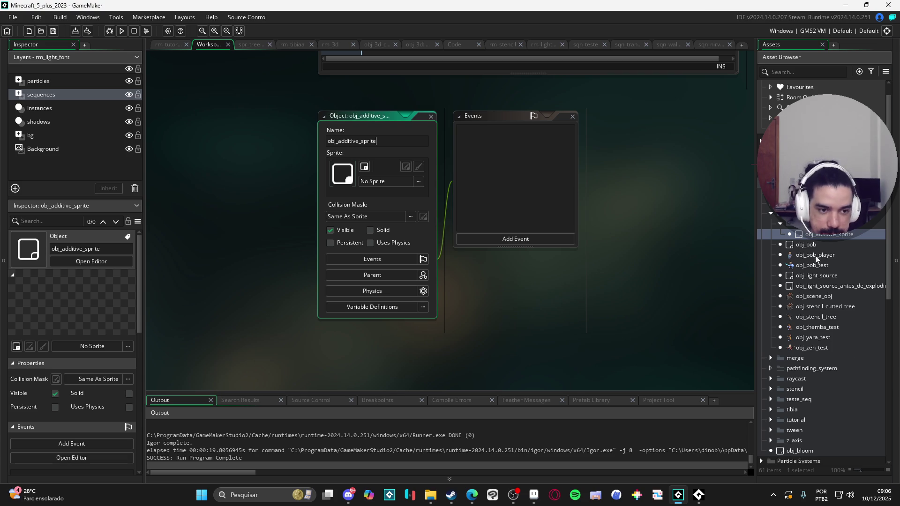
# Step: Duplicate obj_additive_sprite, rename the copy obj_fx_nirvana_explosion, and open it for editing
pyautogui.hotkey('ctrl', 'd')
pyautogui.press('BackSpace')
pyautogui.press('BackSpace')
pyautogui.press('BackSpace')
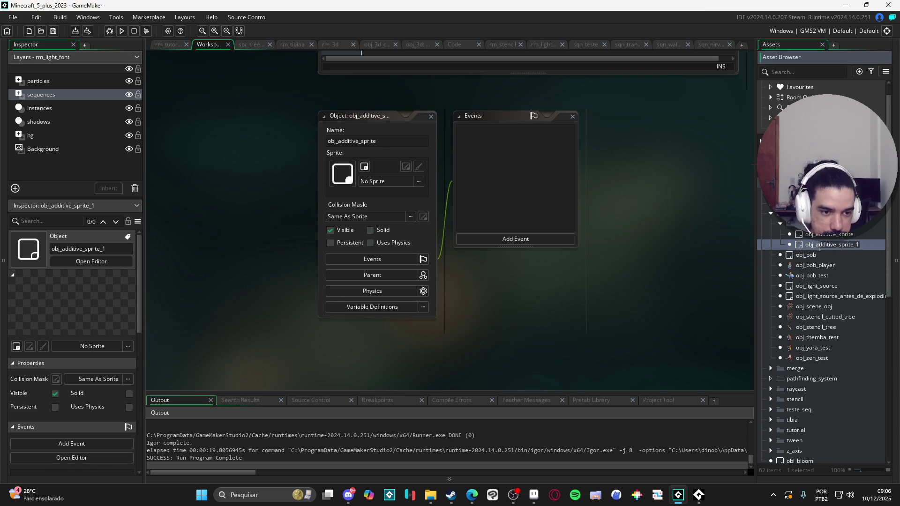
pyautogui.write('fx_')
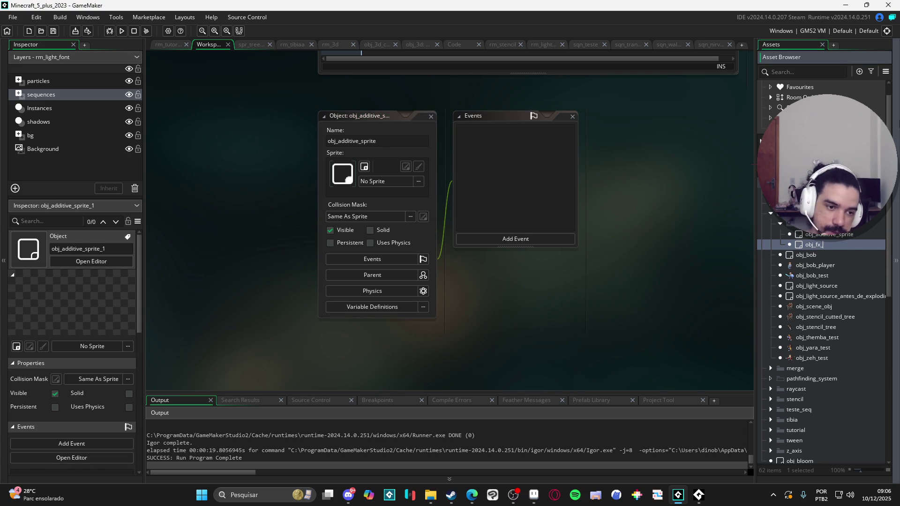
pyautogui.write('nirvana_explosion')
pyautogui.press('Return')
pyautogui.press('Up')
pyautogui.doubleClick(842, 244)
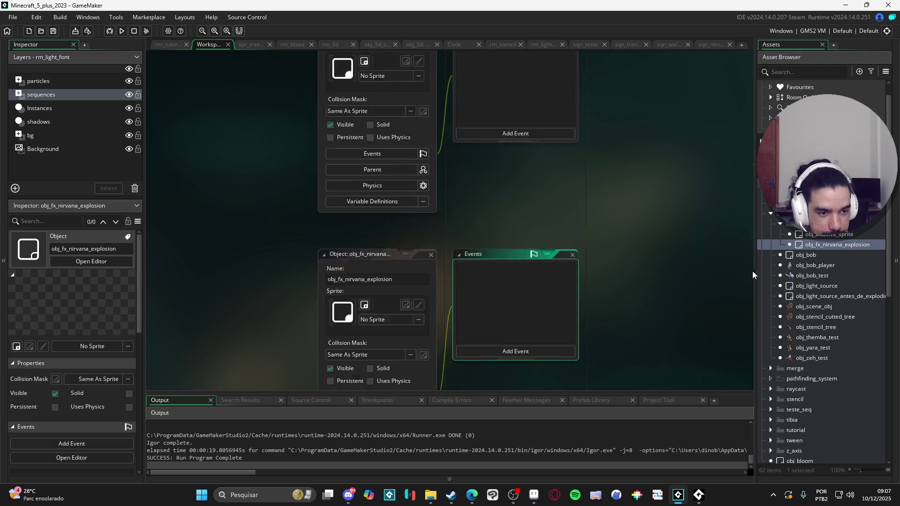
# Step: Expand Sprites > Battle > Party > Abilities > bob > casting > general > nirvana folders
pyautogui.scroll(-10, 819, 348)
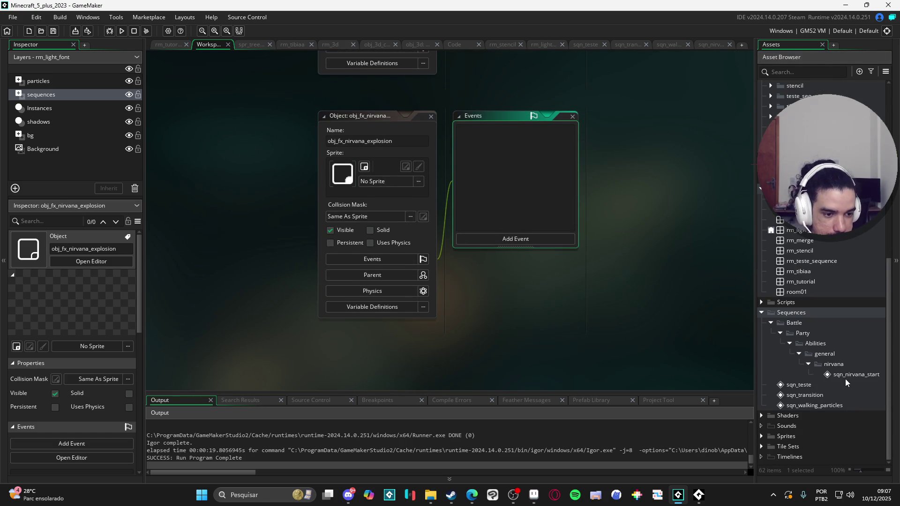
pyautogui.click(762, 436)
pyautogui.scroll(-2, 774, 426)
pyautogui.click(770, 363)
pyautogui.click(780, 373)
pyautogui.click(789, 383)
pyautogui.click(798, 394)
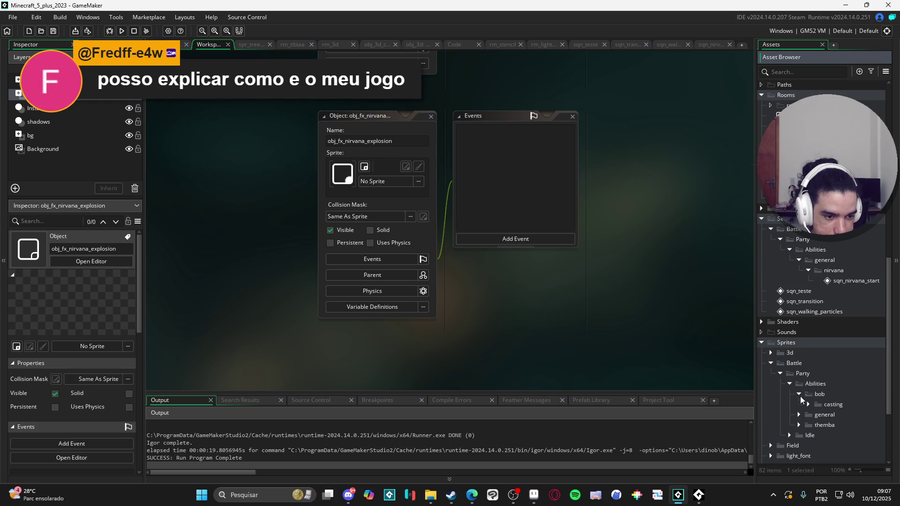
pyautogui.click(808, 405)
pyautogui.scroll(-1, 806, 406)
pyautogui.click(799, 406)
pyautogui.click(808, 417)
# Step: Assign spr_nirvana_start_explosion as obj_fx_nirvana_explosion's sprite
pyautogui.scroll(-1, 819, 426)
pyautogui.click(860, 409)
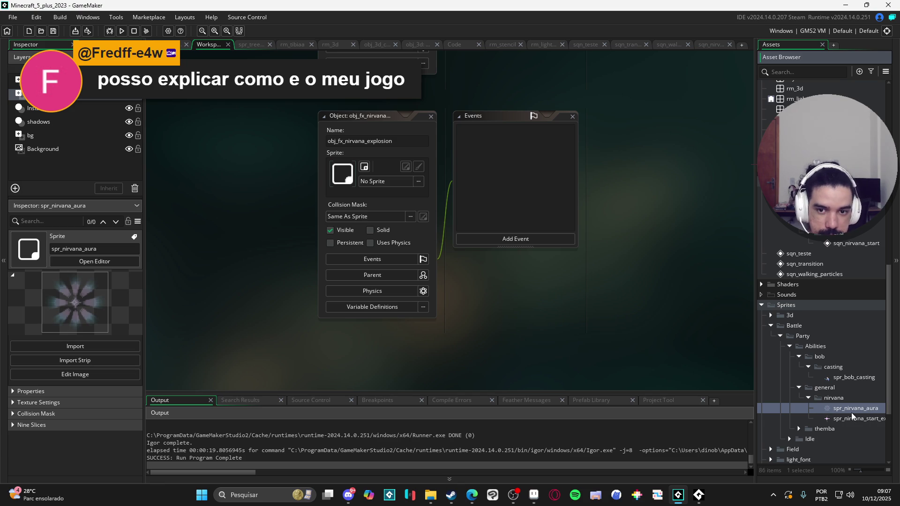
pyautogui.click(851, 419)
pyautogui.moveTo(868, 421); pyautogui.dragTo(342, 174)
pyautogui.scroll(15, 847, 233)
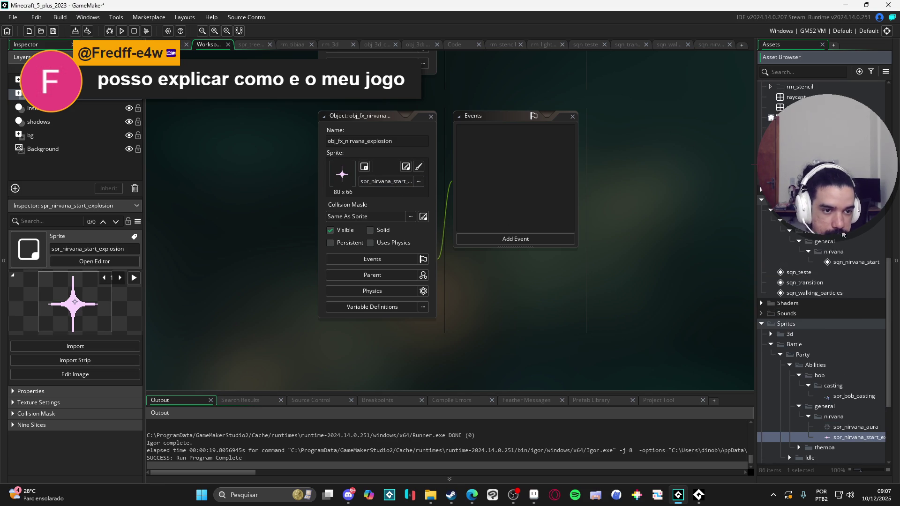
pyautogui.scroll(5, 822, 272)
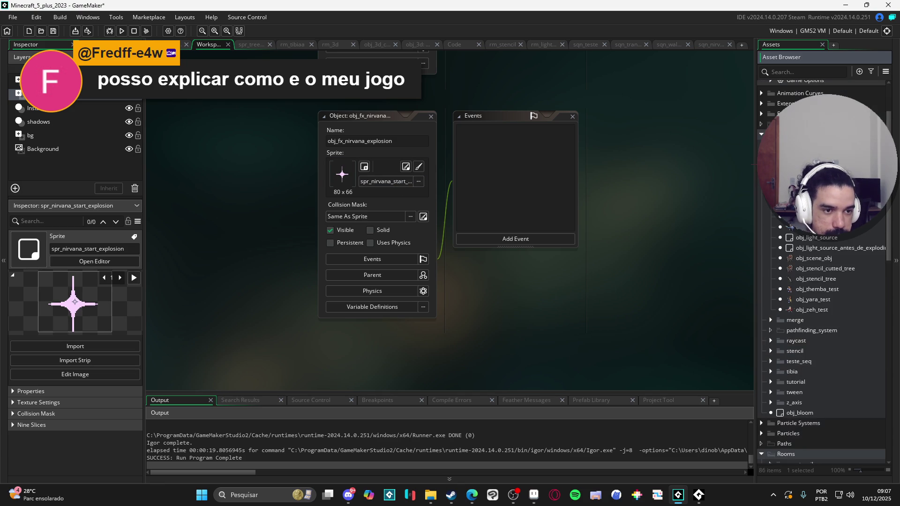
# Step: Duplicate it as obj_fx_nirvana_aura and give the copy the spr_nirvana_aura sprite
pyautogui.hotkey('ctrl', 'd')
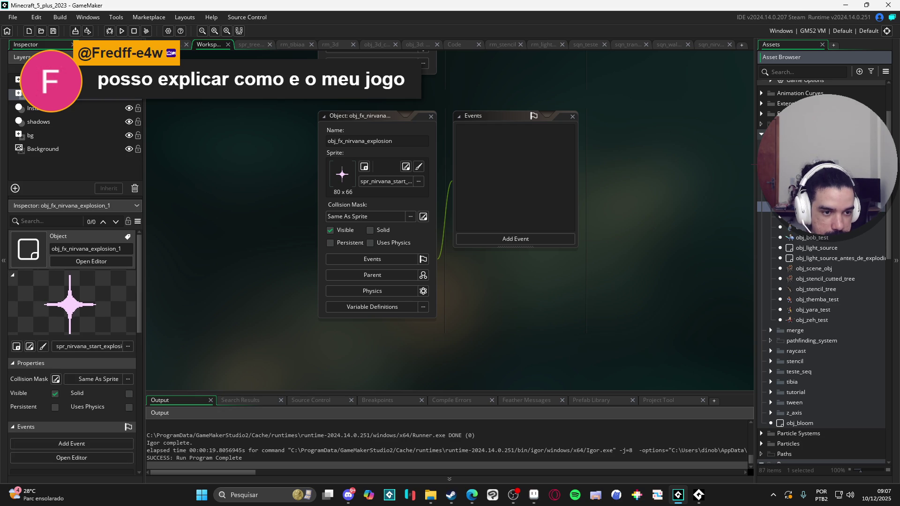
pyautogui.write('obj_fx_nirvana_aura')
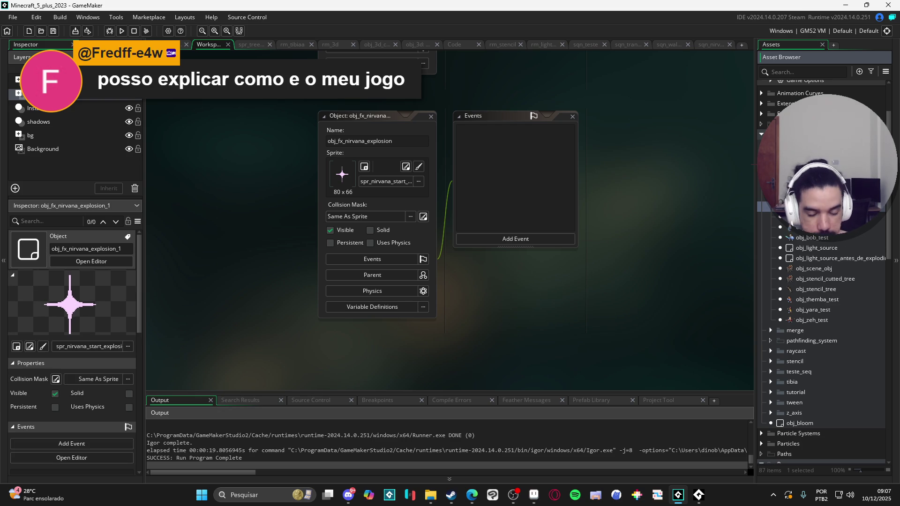
pyautogui.press('Return')
pyautogui.scroll(-2, 821, 328)
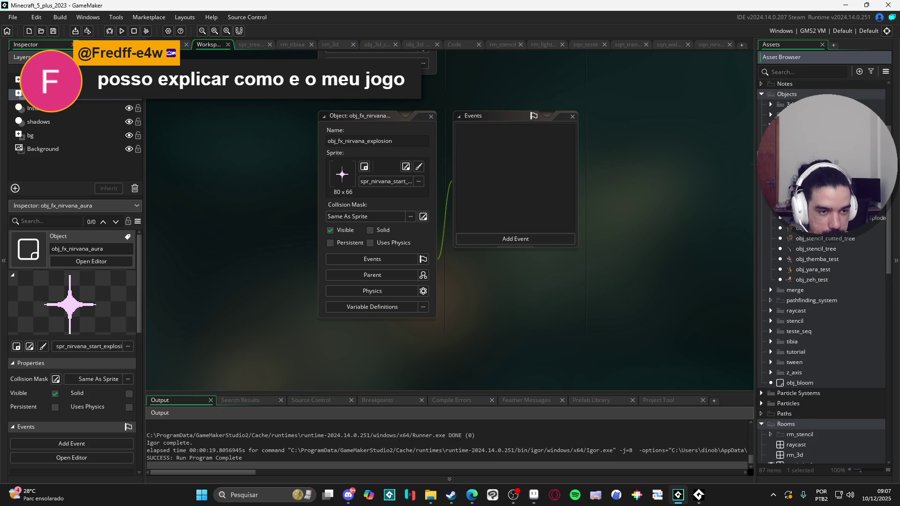
pyautogui.scroll(-10, 822, 328)
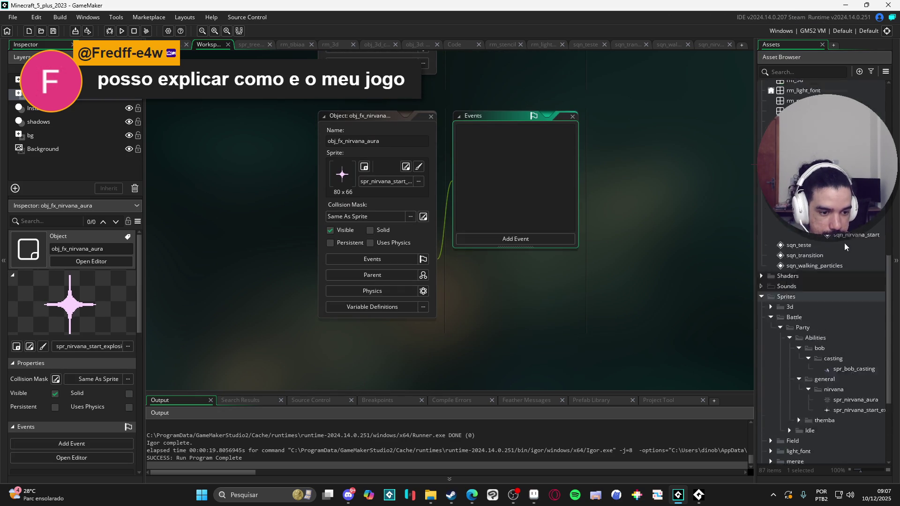
pyautogui.click(846, 345)
pyautogui.moveTo(846, 345)
pyautogui.mouseDown()
pyautogui.moveTo(375, 181)
pyautogui.moveTo(397, 184)
pyautogui.mouseUp()
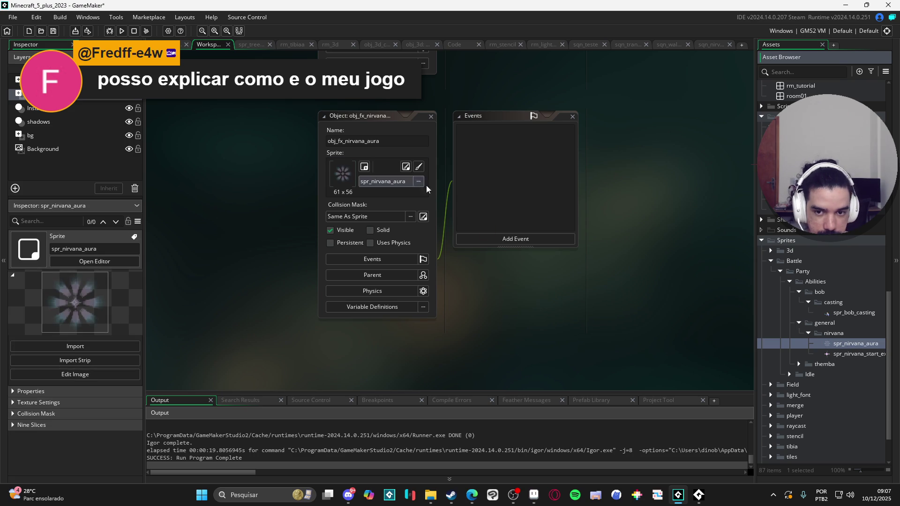
pyautogui.scroll(10, 878, 218)
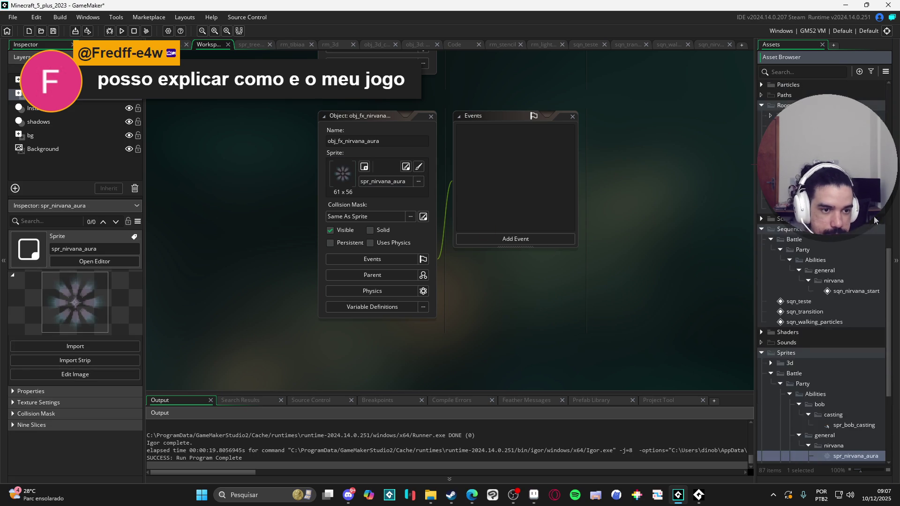
pyautogui.scroll(3, 822, 281)
pyautogui.click(825, 225)
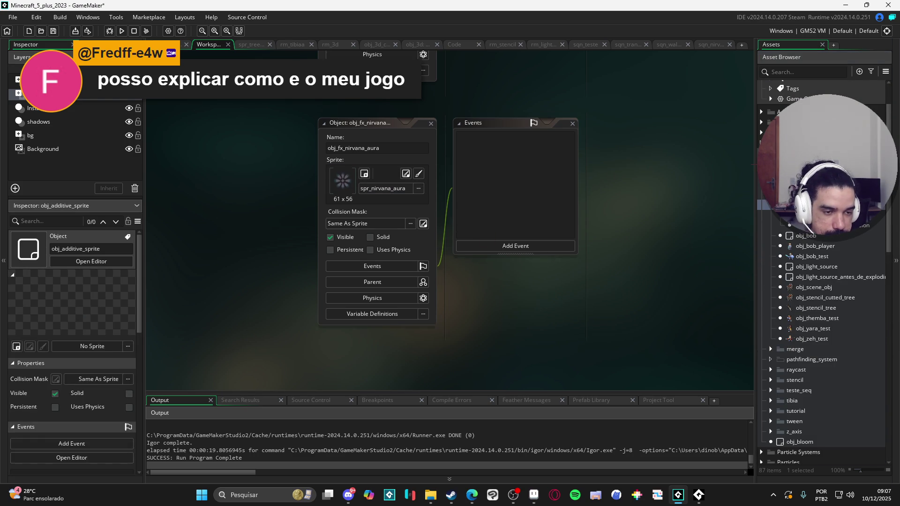
# Step: Make obj_fx_nirvana_aura and obj_fx_nirvana_explosion children of obj_additive_sprite
pyautogui.keyDown('ctrl'); pyautogui.click(825, 215); pyautogui.keyUp('ctrl')
pyautogui.click(372, 276)
pyautogui.moveTo(795, 241)
pyautogui.mouseDown()
pyautogui.moveTo(610, 300)
pyautogui.moveTo(513, 345)
pyautogui.mouseUp()
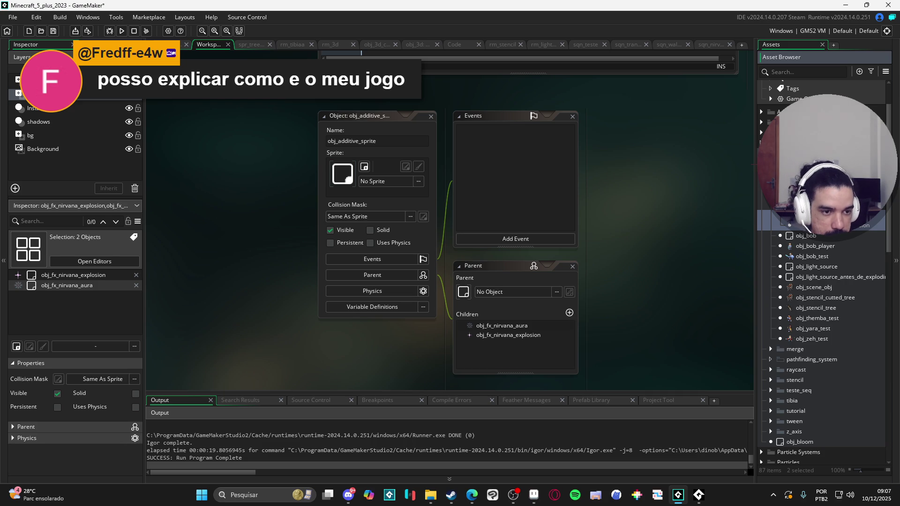
pyautogui.click(535, 221)
# Step: Add a Draw > Draw event to obj_additive_sprite
pyautogui.click(521, 238)
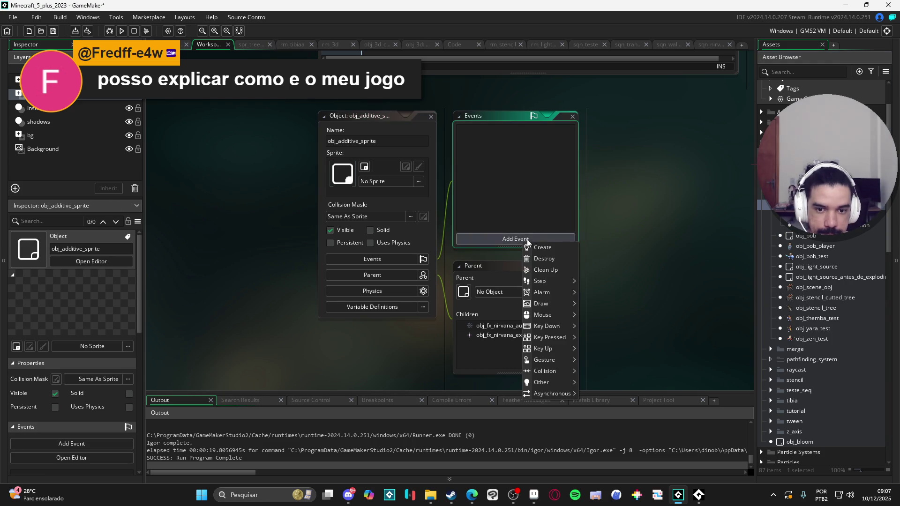
pyautogui.moveTo(574, 306)
pyautogui.click(538, 291)
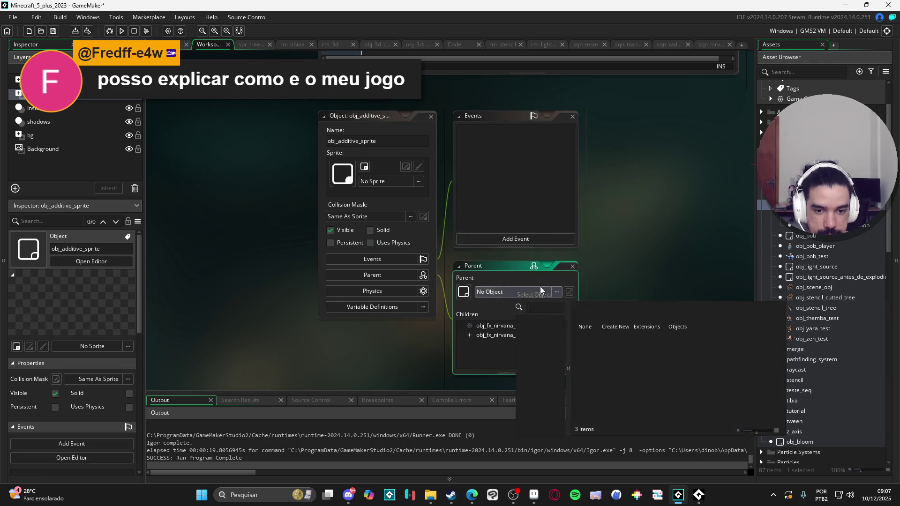
pyautogui.click(541, 240)
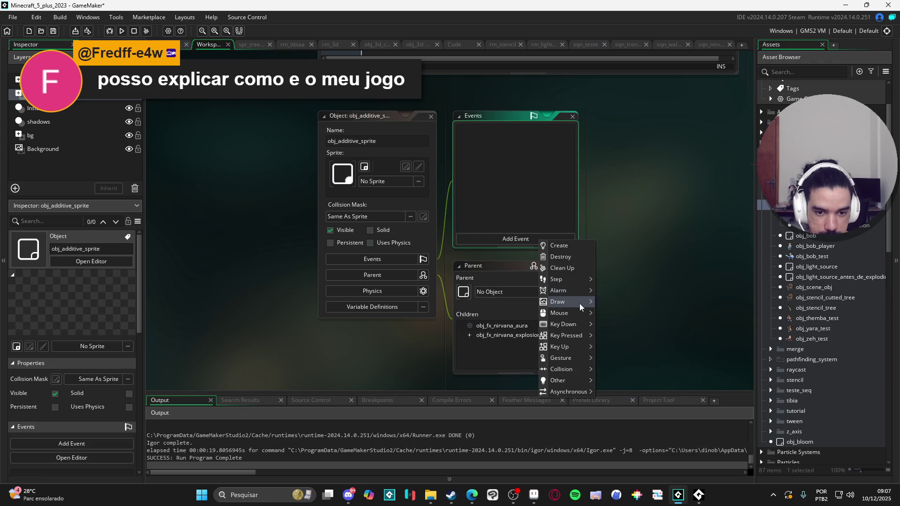
pyautogui.click(605, 301)
# Step: Write gpu_set_blendmode(bm_add); draw_self(); gpu_set_blendmode(bm_normal); in the Draw event
pyautogui.write('gpu_set_blen')
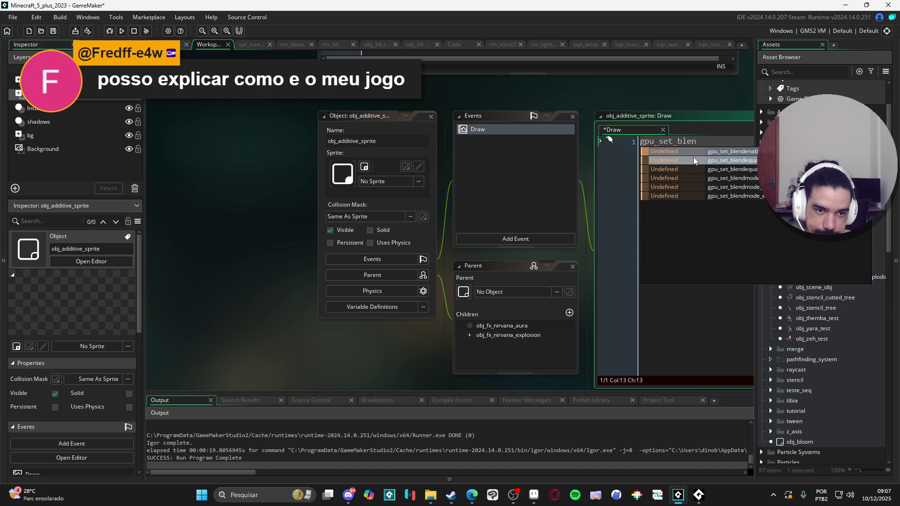
pyautogui.write('dmode(')
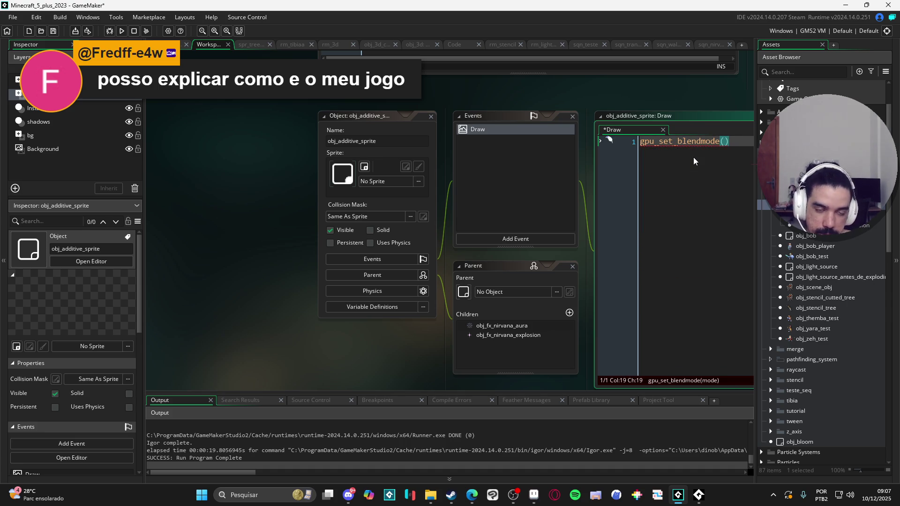
pyautogui.write('bm_')
pyautogui.press('Return')
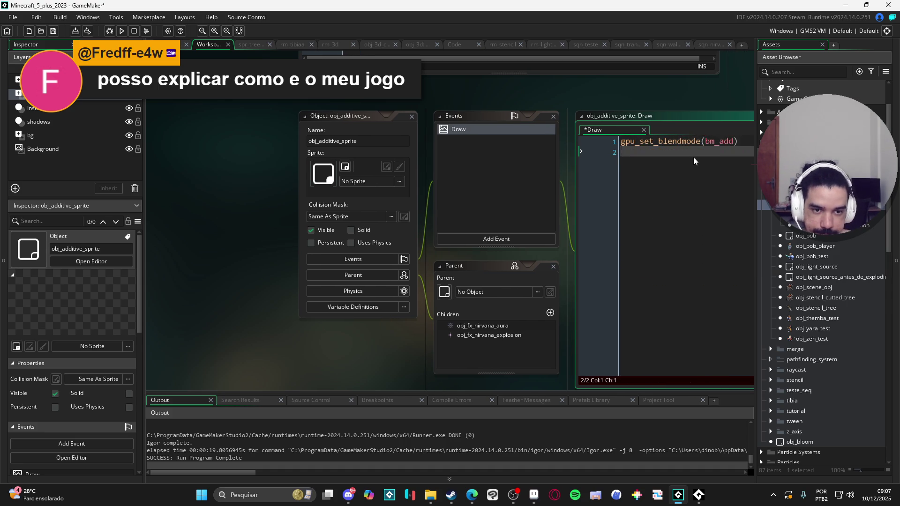
pyautogui.hotkey('ctrl', 'c')
pyautogui.press('Down')
pyautogui.press('Return')
pyautogui.hotkey('ctrl', 'v')
pyautogui.hotkey('ctrl', 'shift', 'Left')
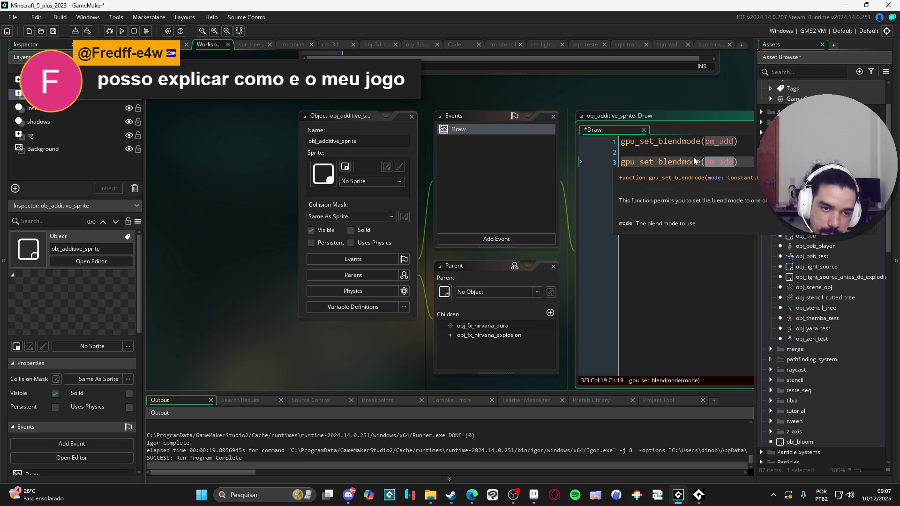
pyautogui.write('bm_no')
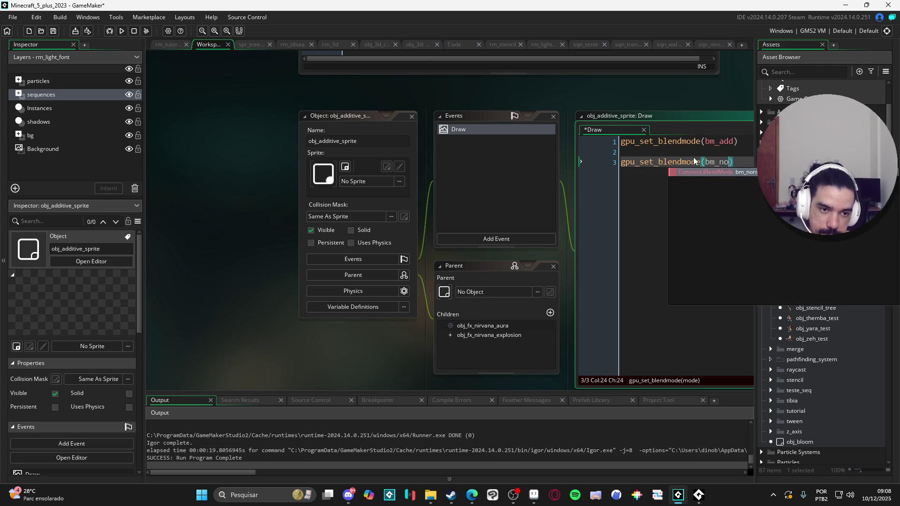
pyautogui.press('Return')
pyautogui.press('Up')
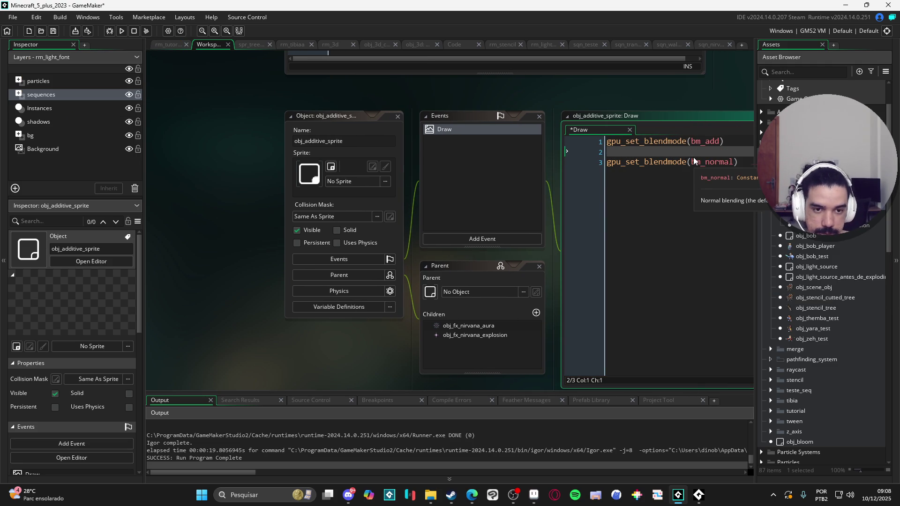
pyautogui.write('draw_self();')
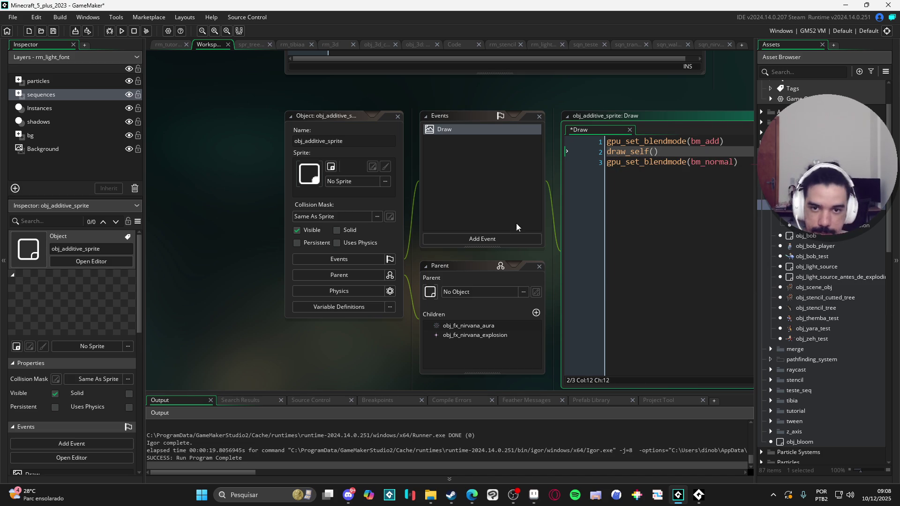
pyautogui.scroll(-3, 804, 305)
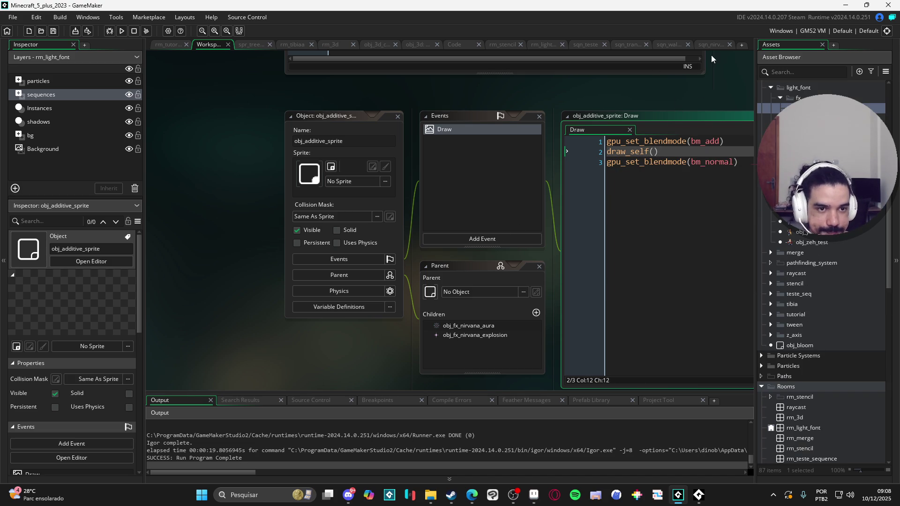
pyautogui.click(711, 44)
# Step: Add obj_fx_nirvana_aura as a sequence track and move it beside spr_nirvana_aura
pyautogui.scroll(2, 463, 165)
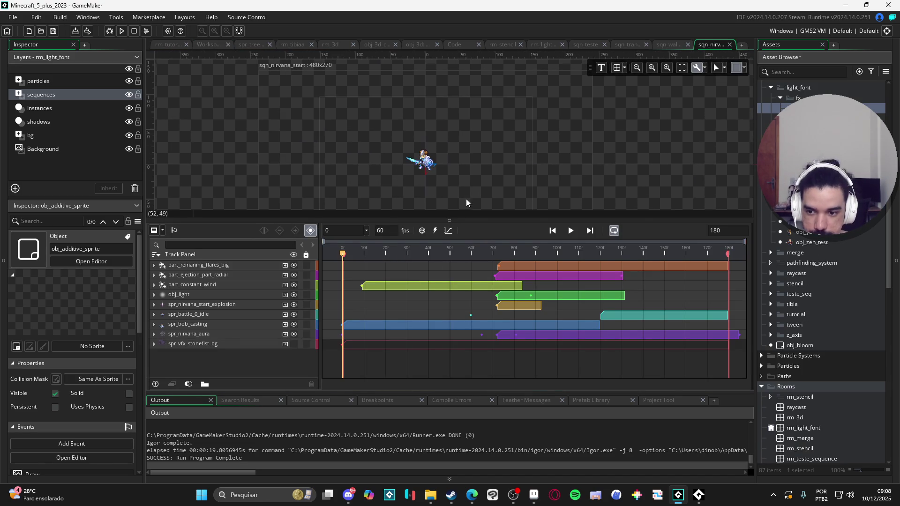
pyautogui.scroll(2, 821, 281)
pyautogui.click(807, 196)
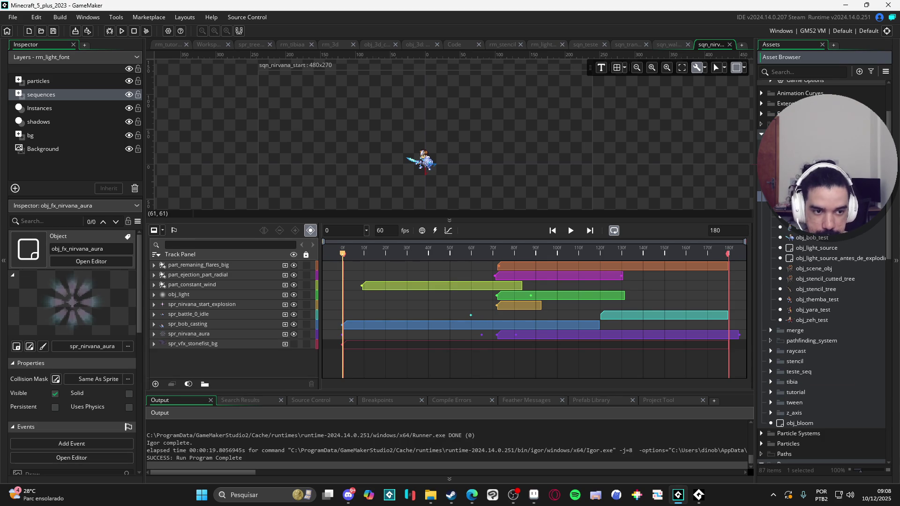
pyautogui.moveTo(446, 171); pyautogui.dragTo(444, 173)
pyautogui.moveTo(209, 266); pyautogui.dragTo(200, 343)
# Step: Inspect spr_nirvana_aura's Position, Rotation and Scale keys, then collapse and hide that track
pyautogui.click(153, 345)
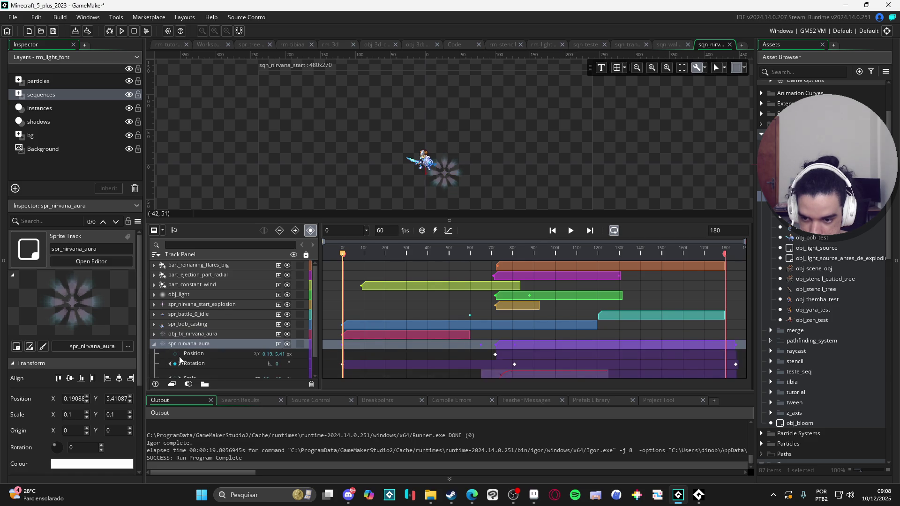
pyautogui.click(193, 355)
pyautogui.scroll(-1, 194, 359)
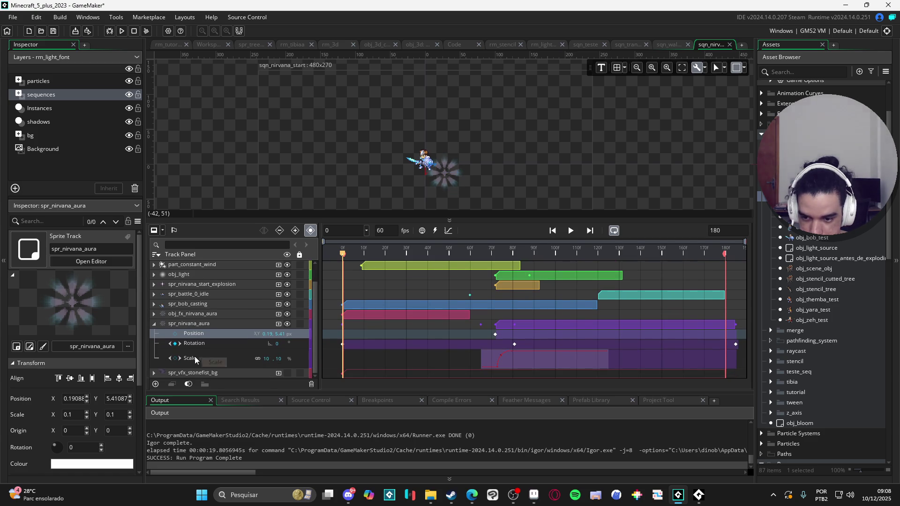
pyautogui.keyDown('shift'); pyautogui.click(201, 349); pyautogui.keyUp('shift')
pyautogui.click(195, 321)
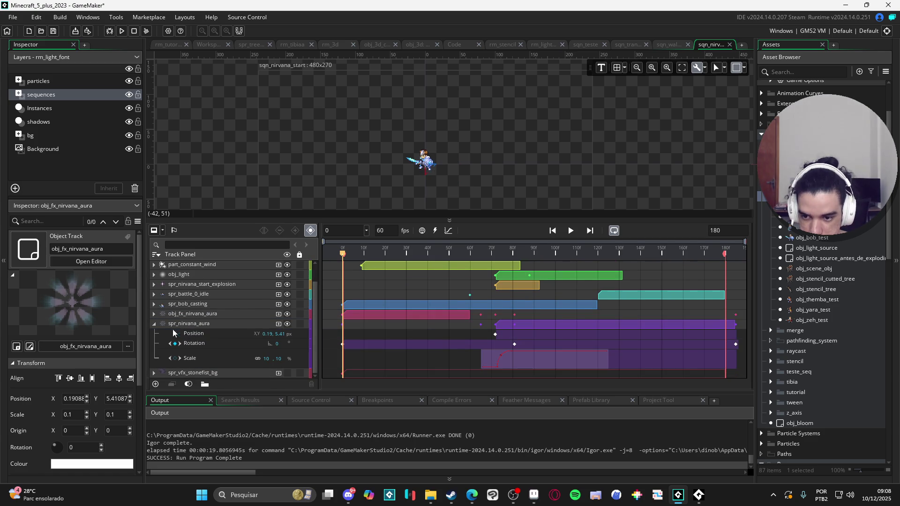
pyautogui.click(155, 324)
pyautogui.click(294, 345)
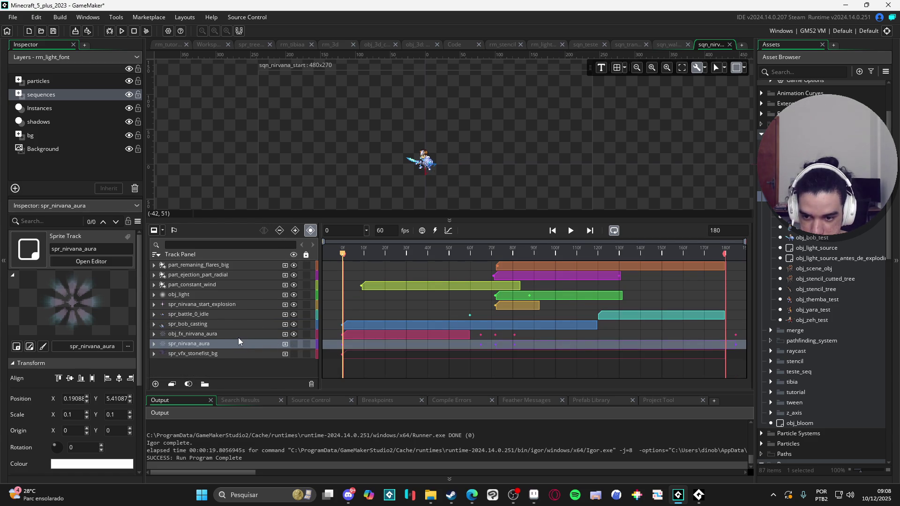
# Step: Trial-shift the obj_fx_nirvana_aura clip to frame 83, undo it, and re-show spr_nirvana_aura
pyautogui.click(240, 336)
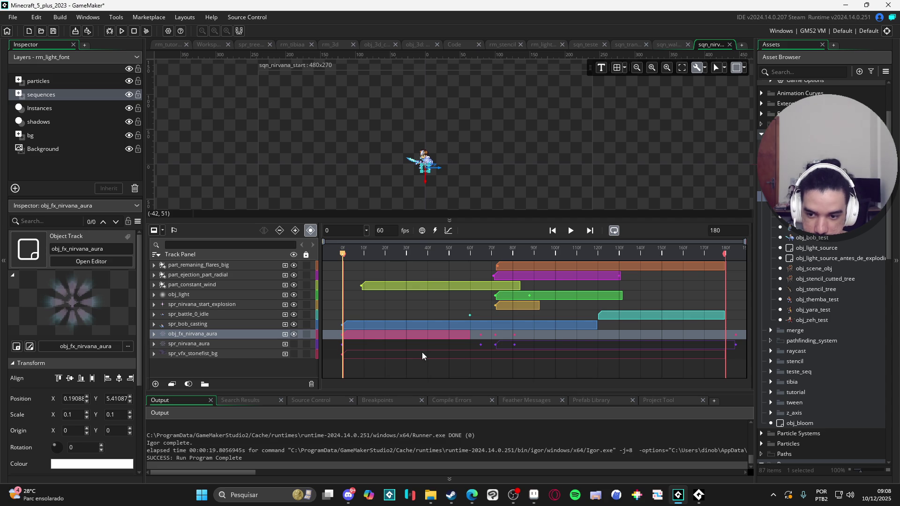
pyautogui.moveTo(378, 333)
pyautogui.mouseDown()
pyautogui.moveTo(548, 331)
pyautogui.moveTo(526, 330)
pyautogui.mouseUp()
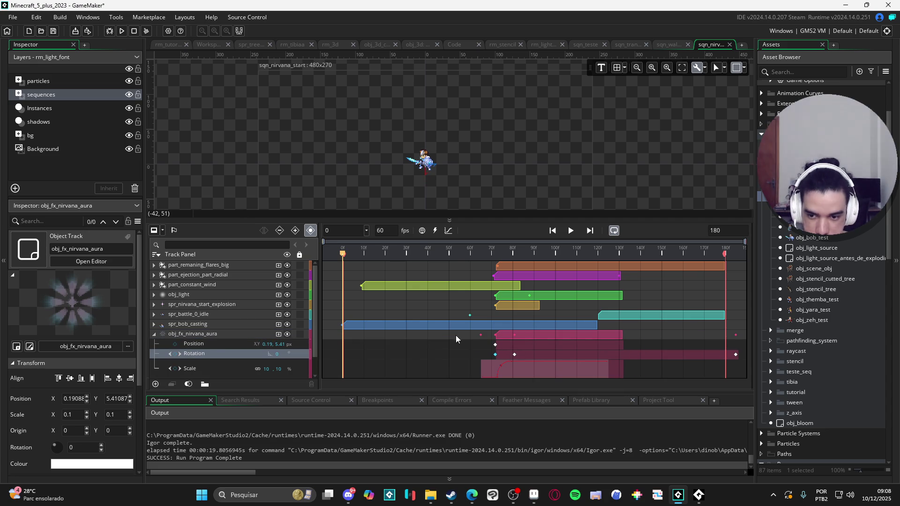
pyautogui.hotkey('ctrl', 'z')
pyautogui.scroll(-1, 497, 340)
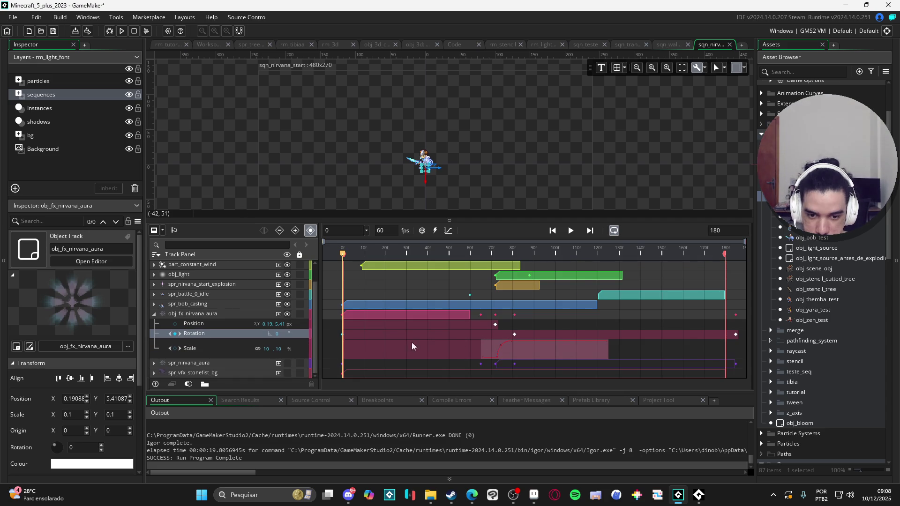
pyautogui.click(288, 365)
pyautogui.click(288, 364)
pyautogui.click(289, 364)
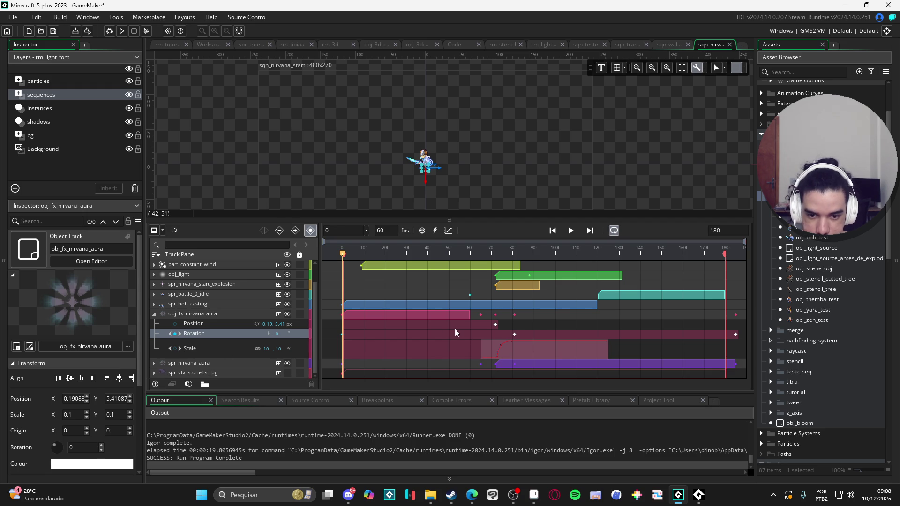
pyautogui.click(155, 315)
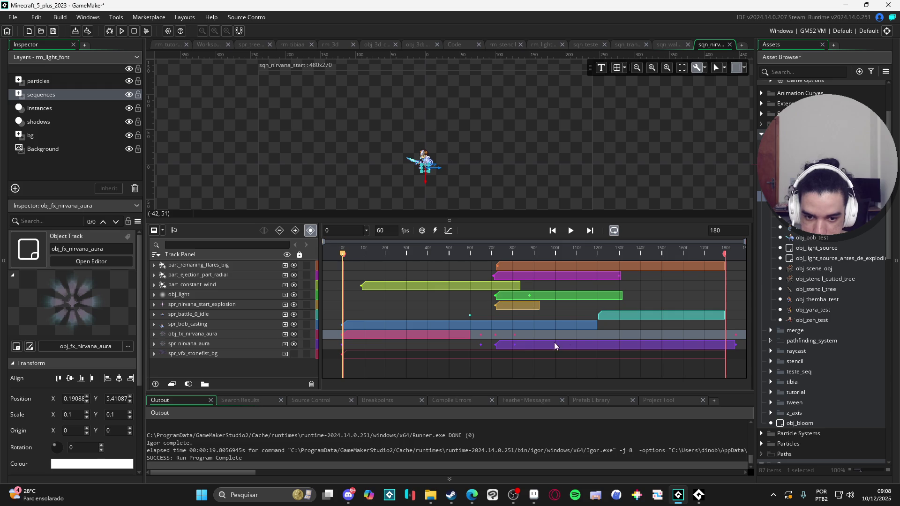
# Step: Align the obj_fx_nirvana_aura clip start with spr_nirvana_aura and preview the sequence
pyautogui.moveTo(357, 336)
pyautogui.mouseDown()
pyautogui.moveTo(492, 333)
pyautogui.moveTo(501, 317)
pyautogui.moveTo(519, 315)
pyautogui.mouseUp()
pyautogui.scroll(-2, 496, 332)
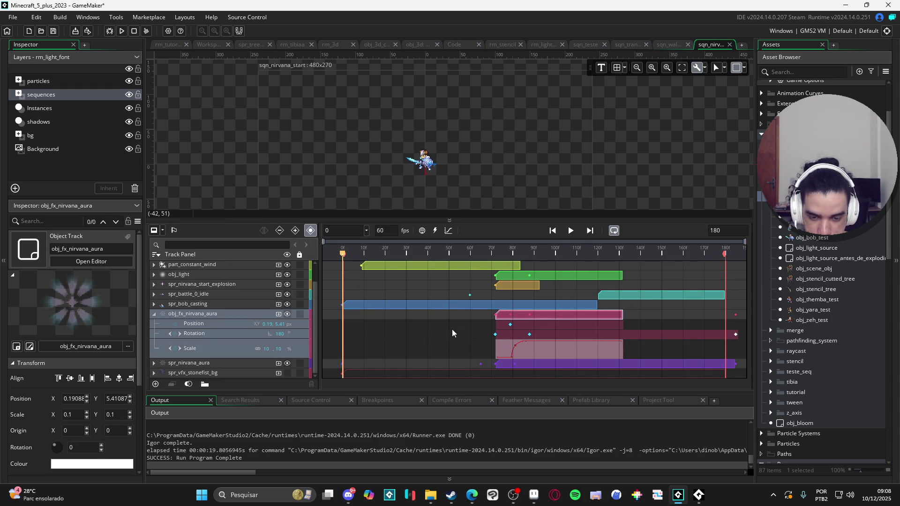
pyautogui.click(154, 314)
pyautogui.click(293, 341)
pyautogui.press('space')
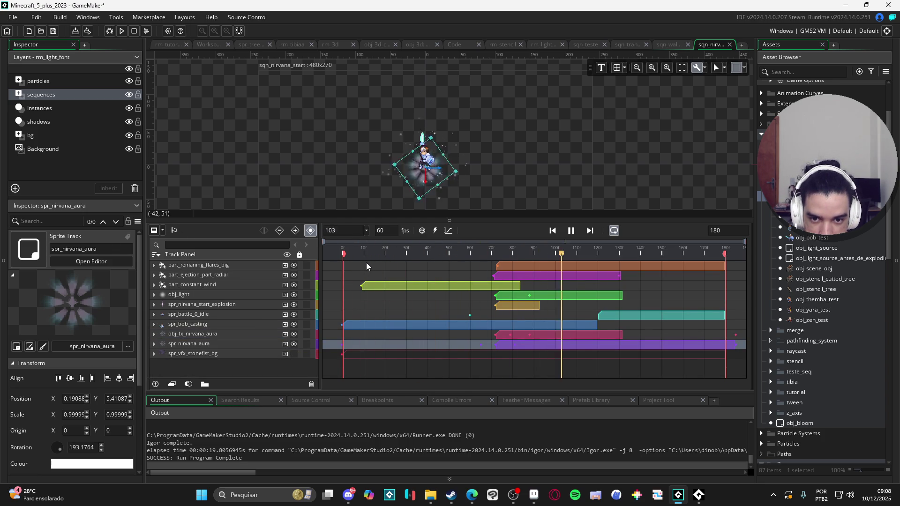
# Step: Compare playback with the spr_nirvana_aura track hidden and only obj_fx_nirvana_aura showing
pyautogui.press('space')
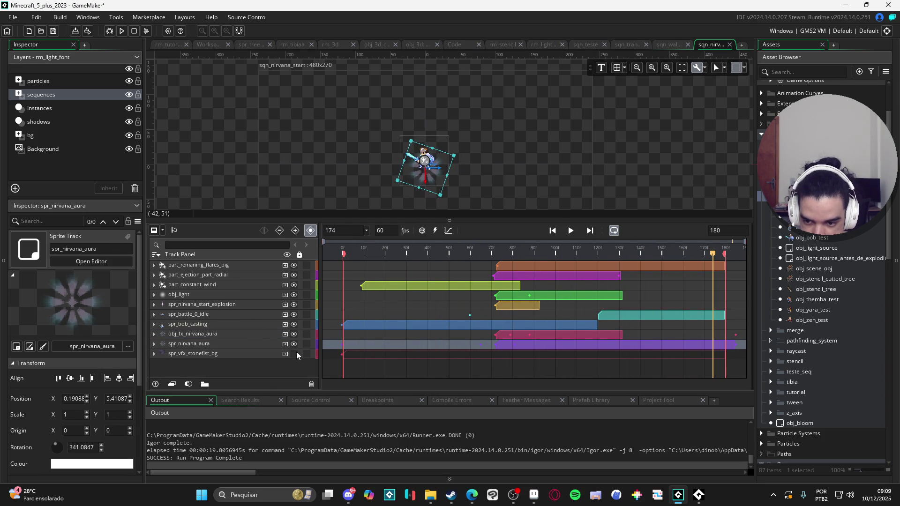
pyautogui.click(155, 334)
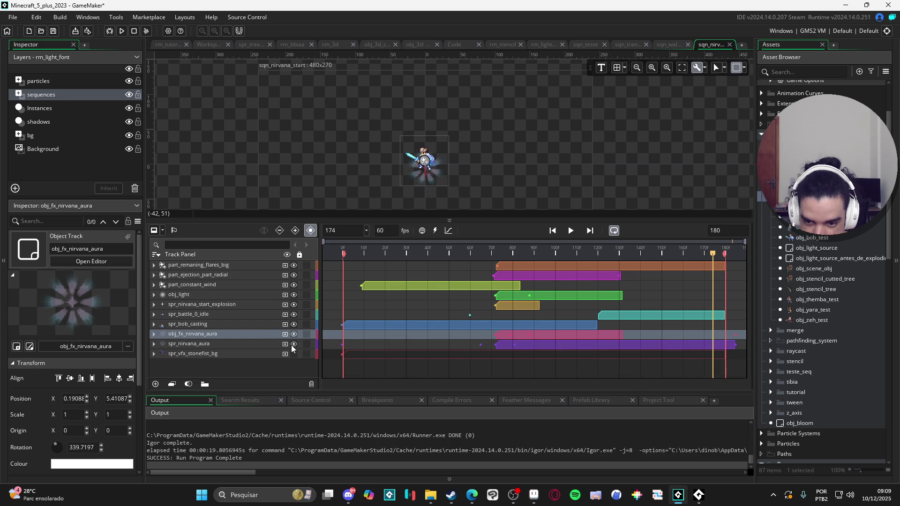
pyautogui.click(294, 344)
pyautogui.press('space')
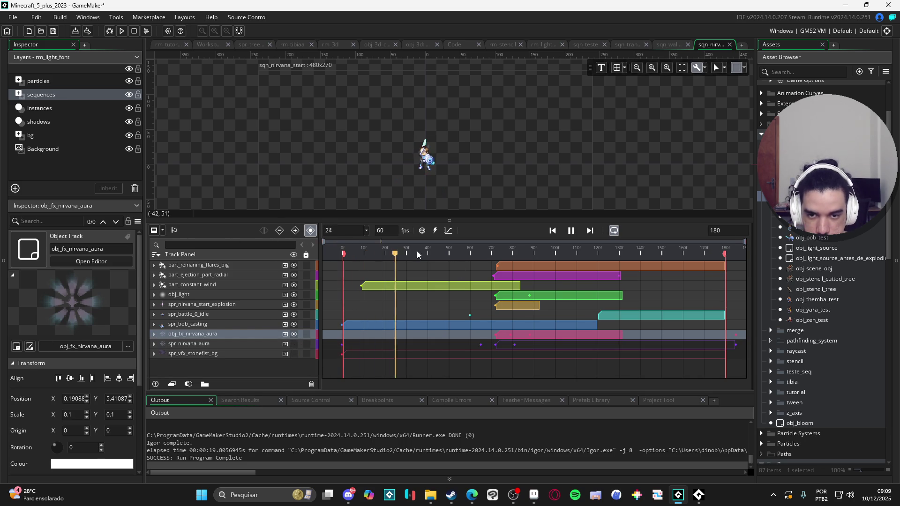
pyautogui.press('space')
# Step: Delete the spr_nirvana_aura track from the sequence
pyautogui.click(232, 346)
pyautogui.rightClick(252, 345)
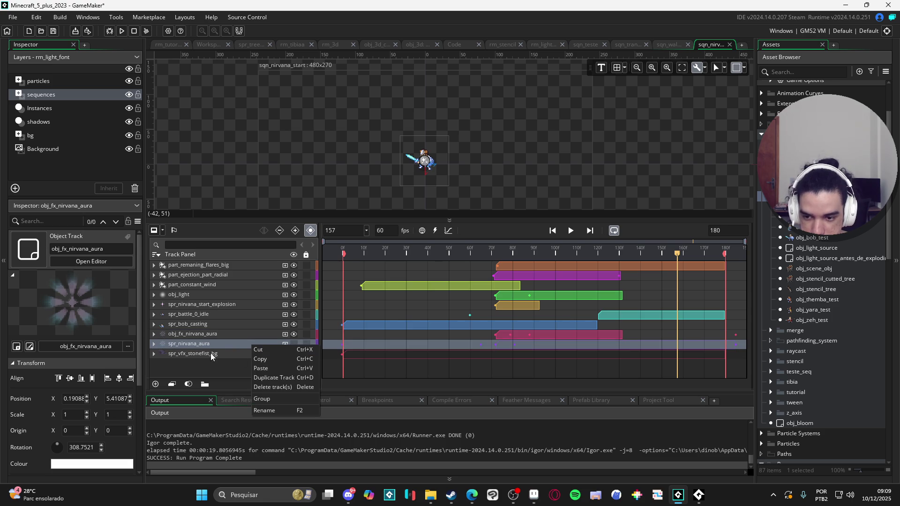
pyautogui.click(277, 387)
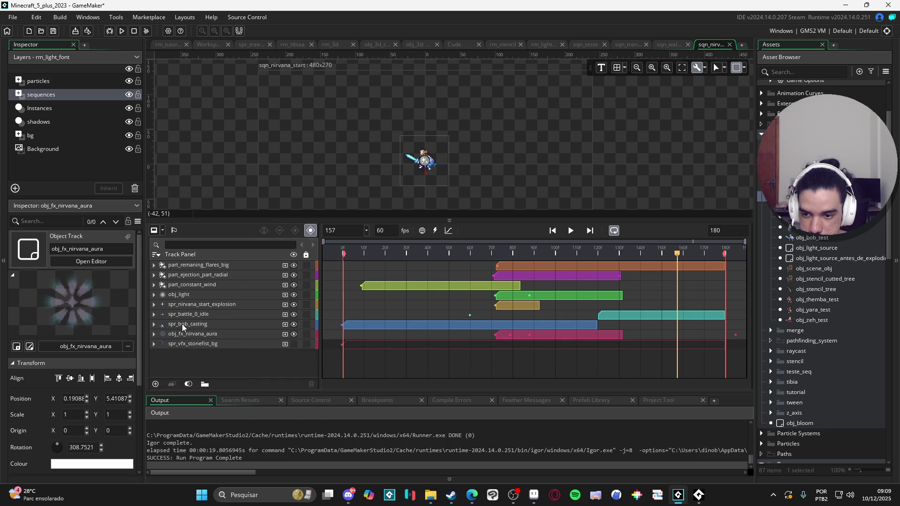
pyautogui.click(220, 306)
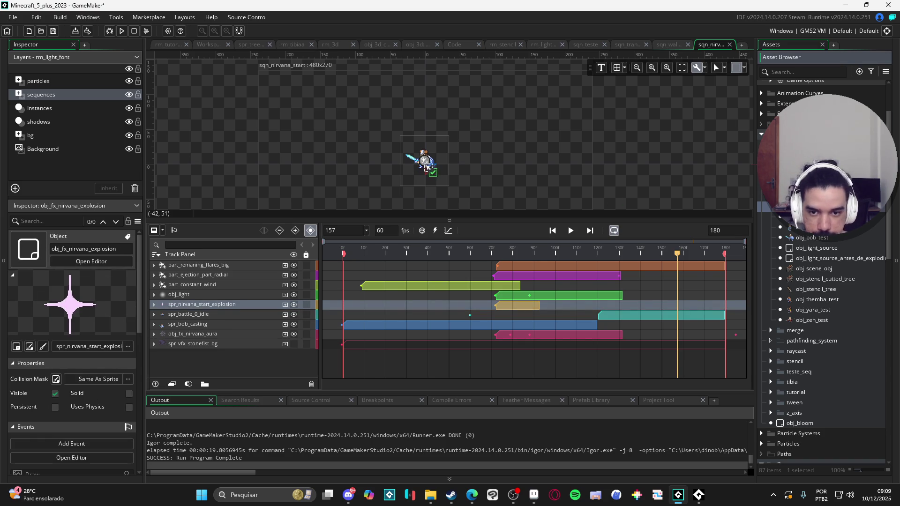
# Step: Add an obj_fx_nirvana_explosion track, expand both explosion tracks, and hide spr_nirvana_start_explosion
pyautogui.moveTo(230, 308); pyautogui.dragTo(232, 310)
pyautogui.click(154, 304)
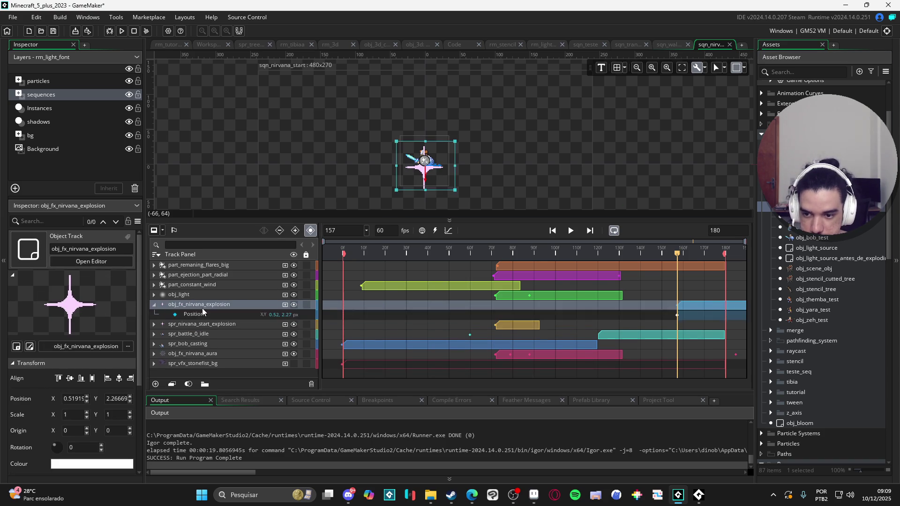
pyautogui.click(197, 325)
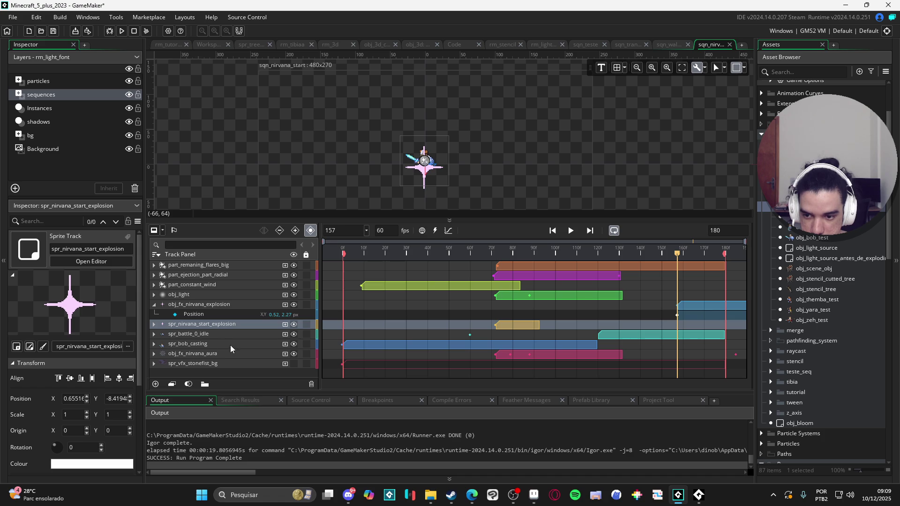
pyautogui.click(154, 325)
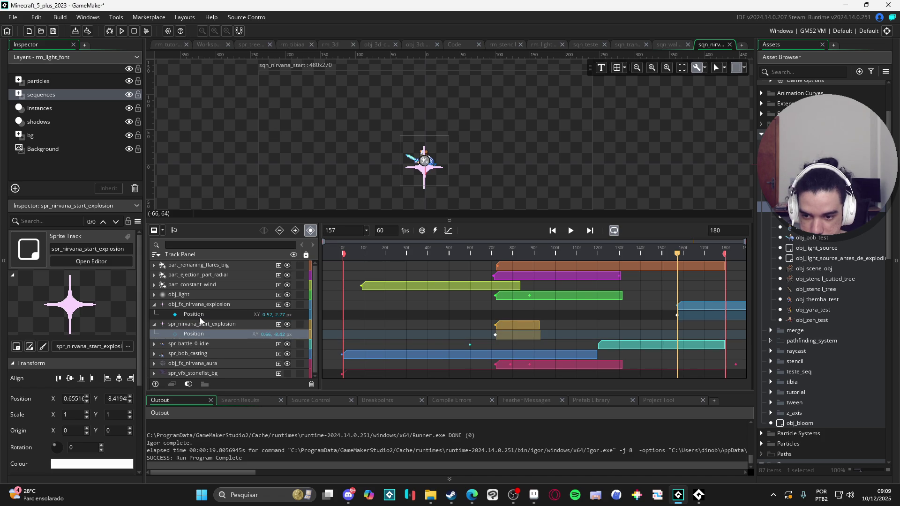
pyautogui.moveTo(196, 308); pyautogui.dragTo(221, 317)
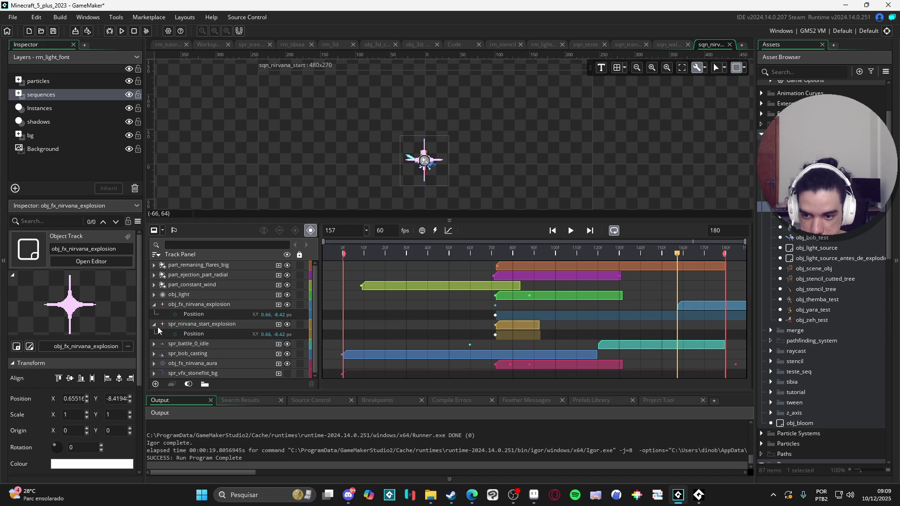
pyautogui.click(287, 324)
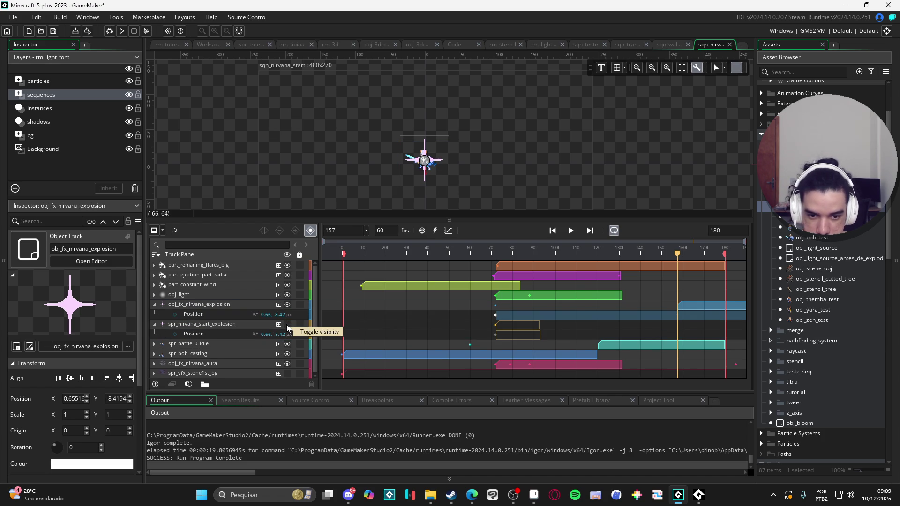
# Step: Move the explosion clip to start near frame 70 and trim it to end at 90
pyautogui.click(252, 304)
pyautogui.click(693, 306)
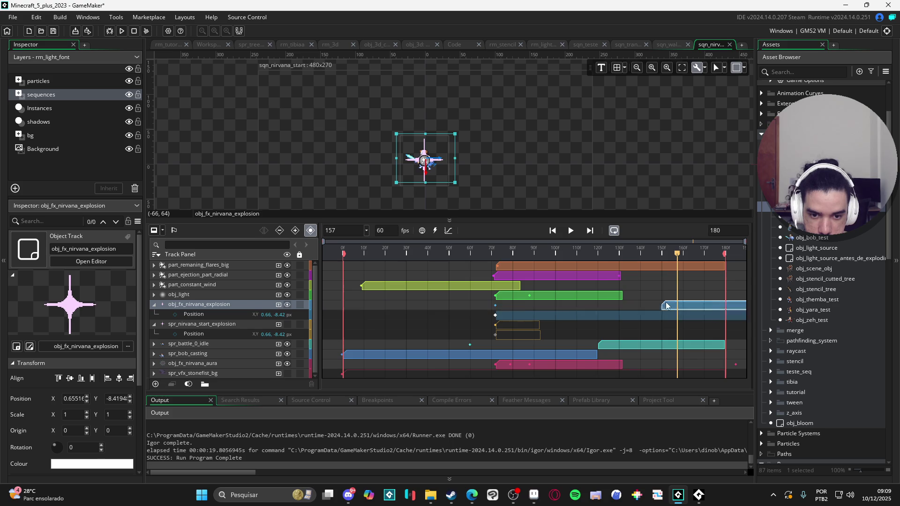
pyautogui.moveTo(692, 306); pyautogui.dragTo(519, 308)
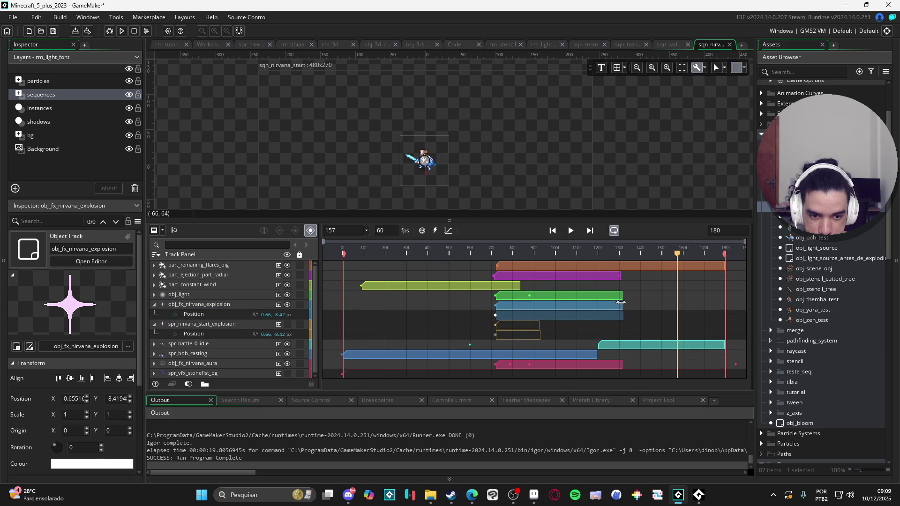
pyautogui.moveTo(621, 303); pyautogui.dragTo(538, 309)
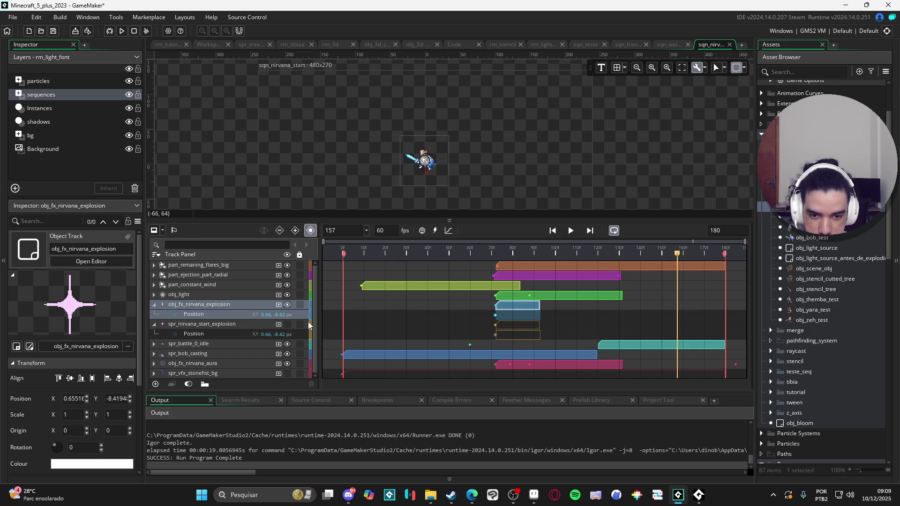
pyautogui.moveTo(502, 248)
pyautogui.mouseDown()
pyautogui.moveTo(446, 258)
pyautogui.moveTo(288, 254)
pyautogui.mouseUp()
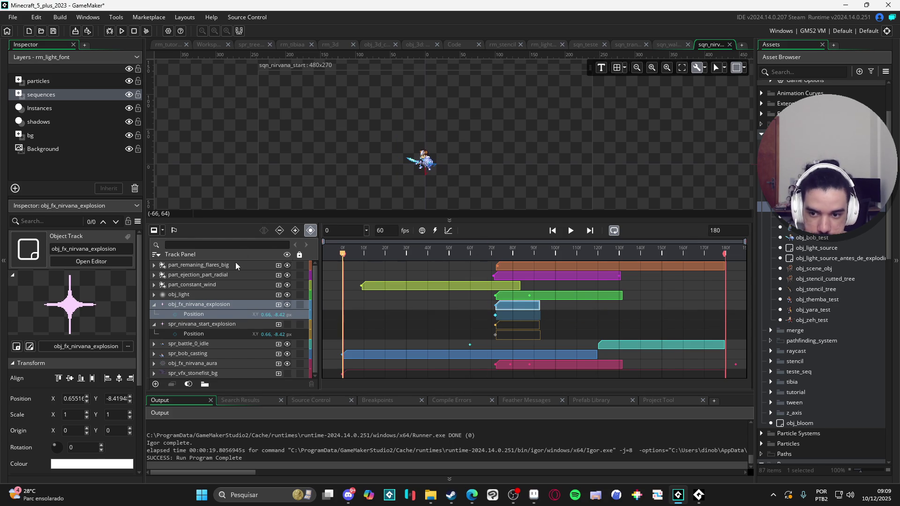
pyautogui.click(154, 304)
pyautogui.click(154, 314)
pyautogui.press('space')
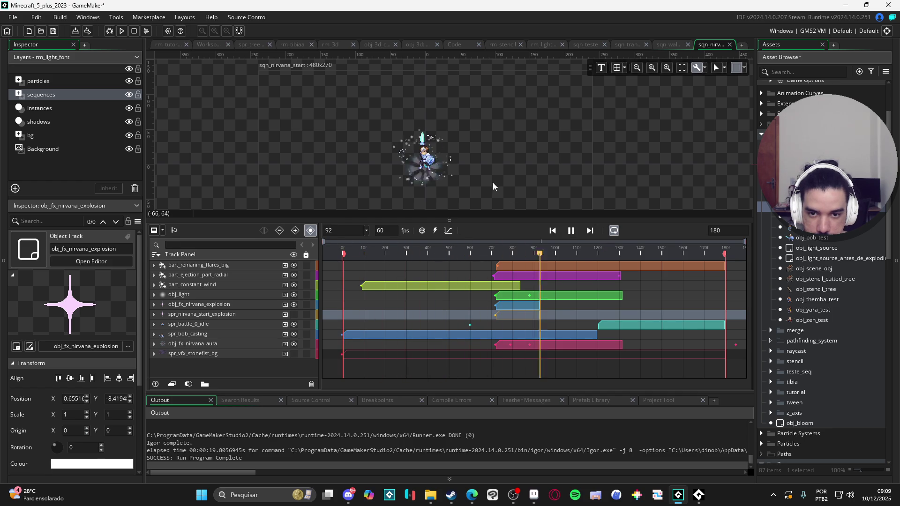
pyautogui.scroll(2, 488, 184)
pyautogui.moveTo(519, 192); pyautogui.dragTo(544, 198)
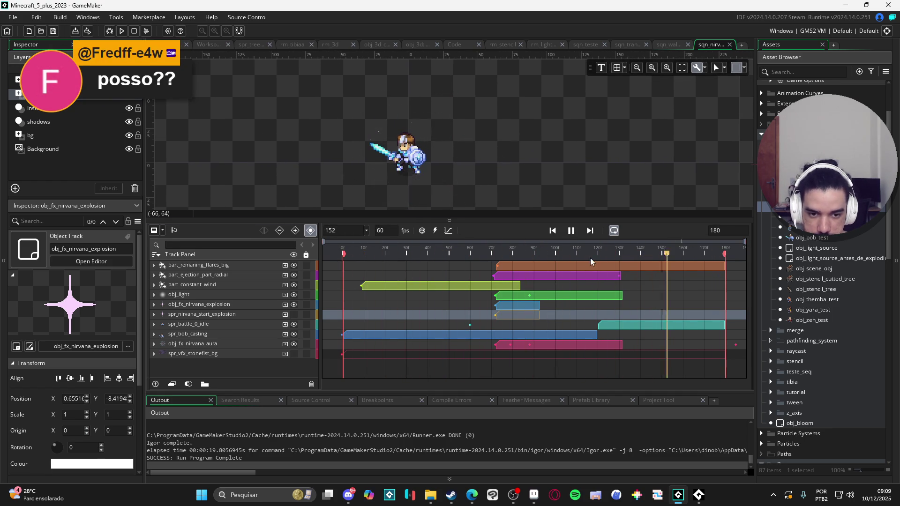
pyautogui.click(571, 231)
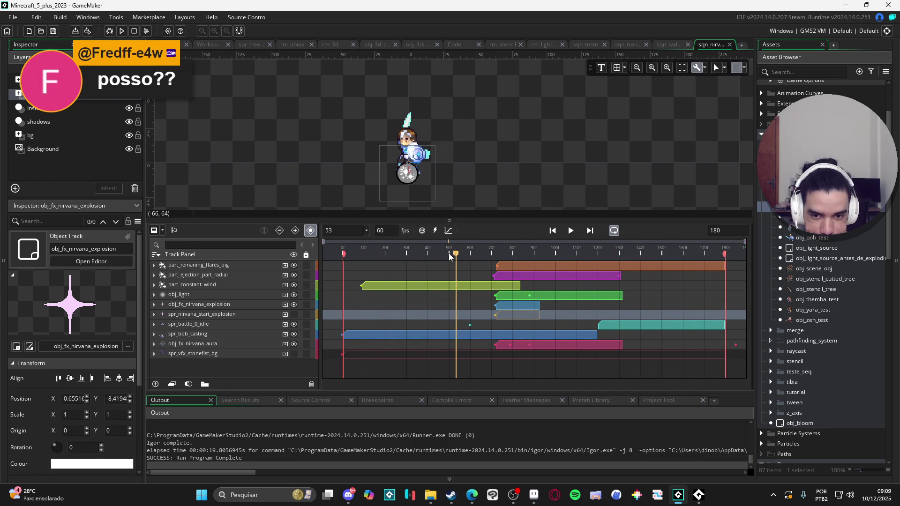
pyautogui.press('Home')
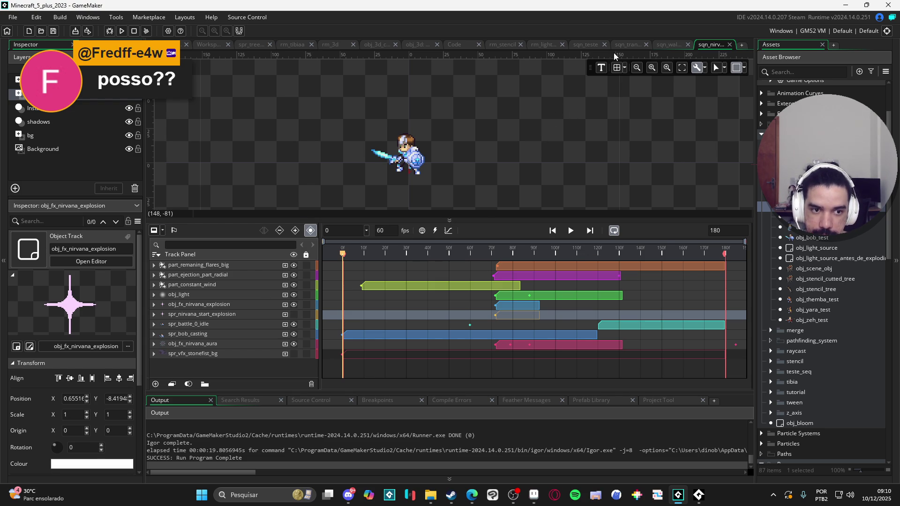
# Step: Close all editor tabs except rm_light_font
pyautogui.click(660, 46)
pyautogui.click(586, 46)
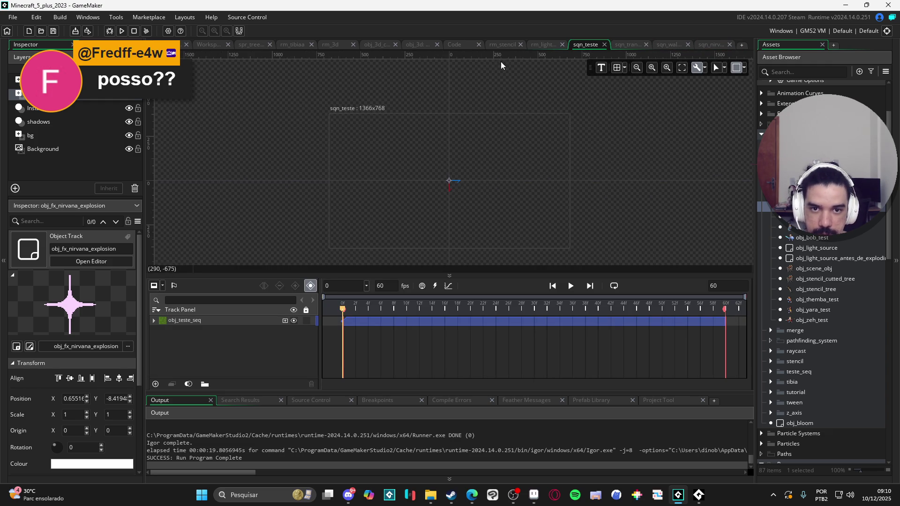
pyautogui.click(538, 45)
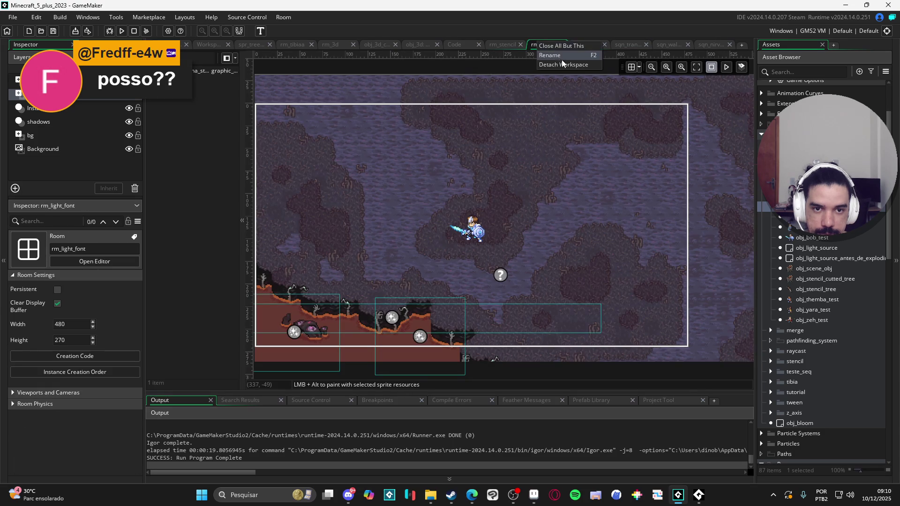
pyautogui.click(573, 47)
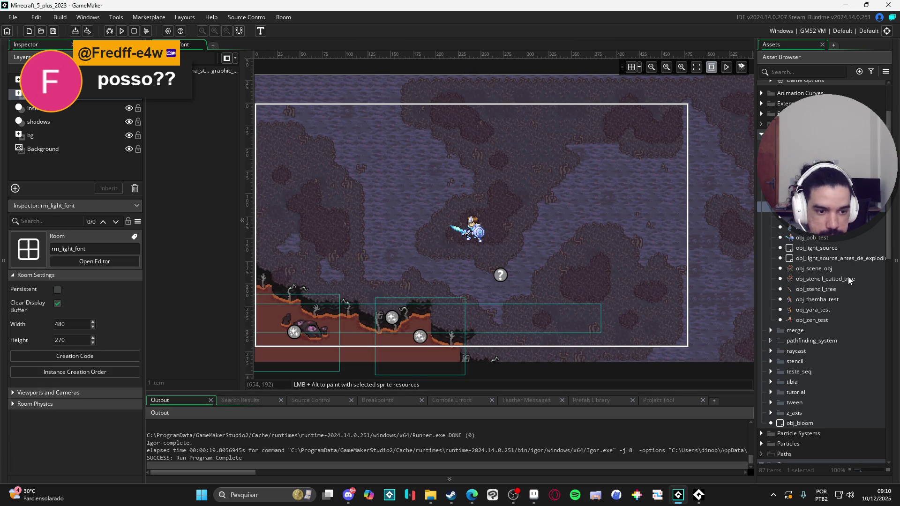
# Step: Reopen sqn_nirvana_start, return to rm_light_font, and run the game with F5
pyautogui.scroll(-10, 843, 282)
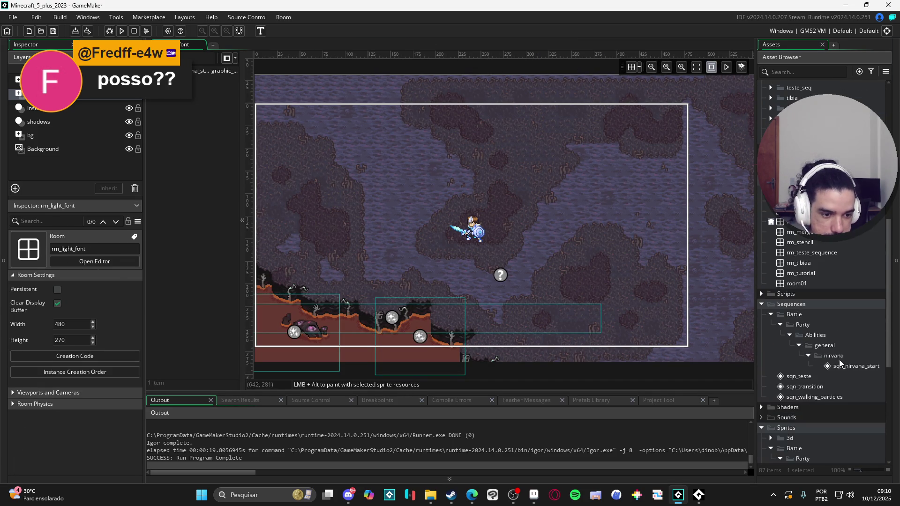
pyautogui.doubleClick(848, 364)
pyautogui.click(185, 44)
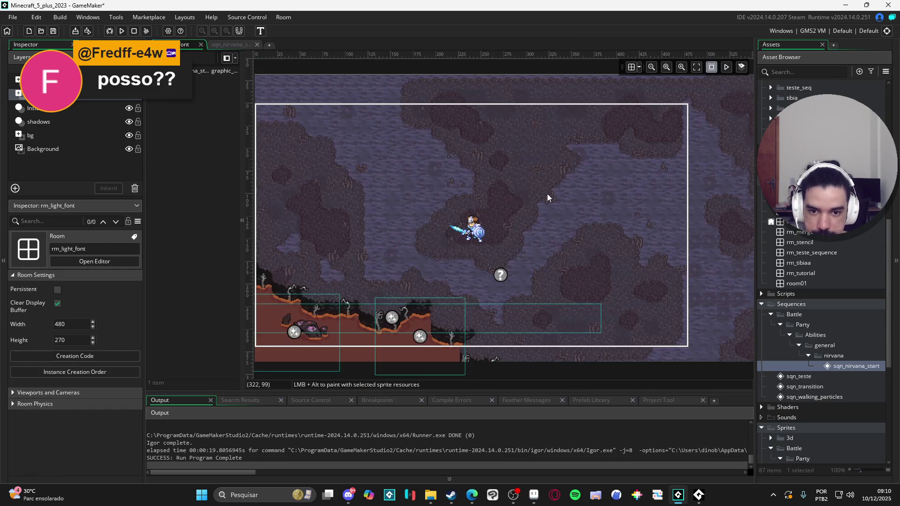
pyautogui.press('F5')
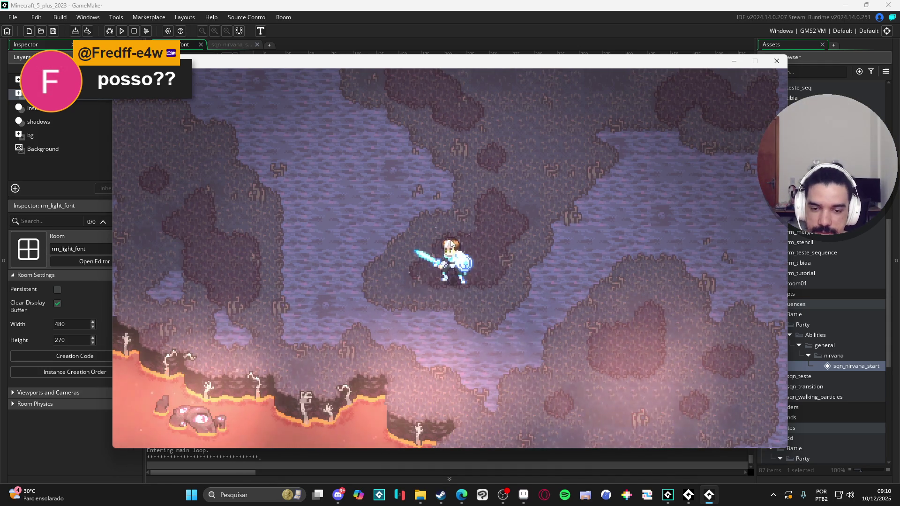
# Step: Watch the nirvana start animation play, then close the game window
pyautogui.click(778, 61)
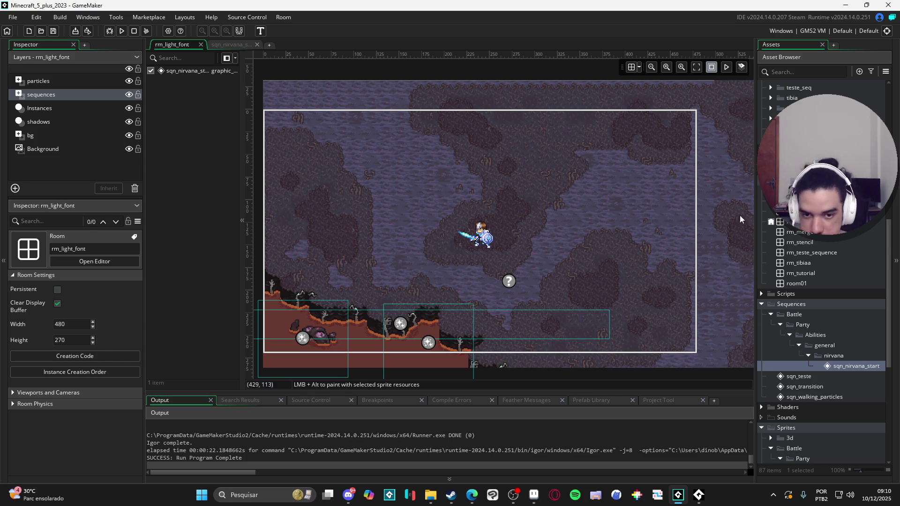
# Step: Preview the sequence animation in the room, then return to the sqn_nirvana_start sequence editor
pyautogui.click(728, 69)
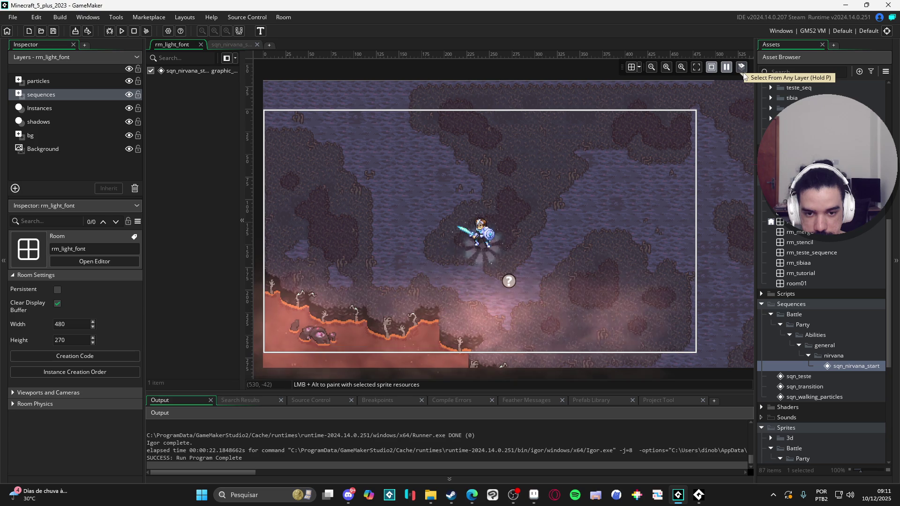
pyautogui.click(742, 69)
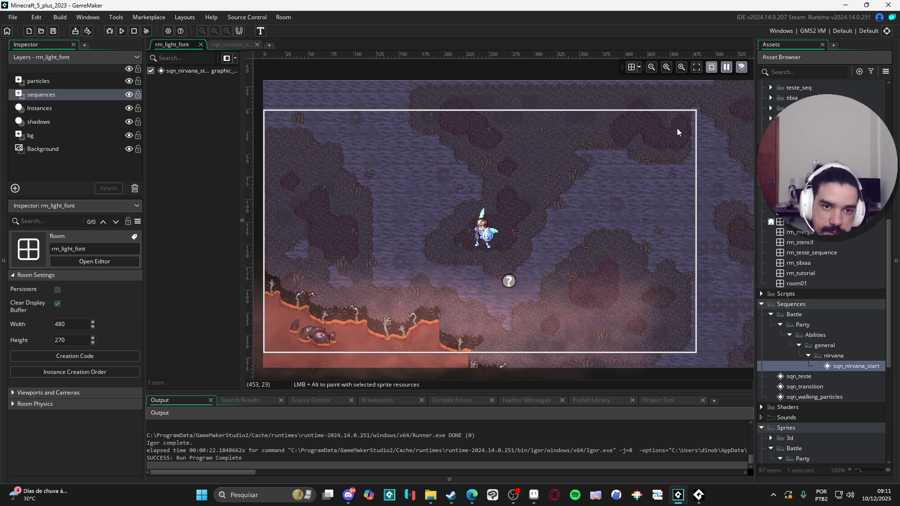
pyautogui.click(221, 43)
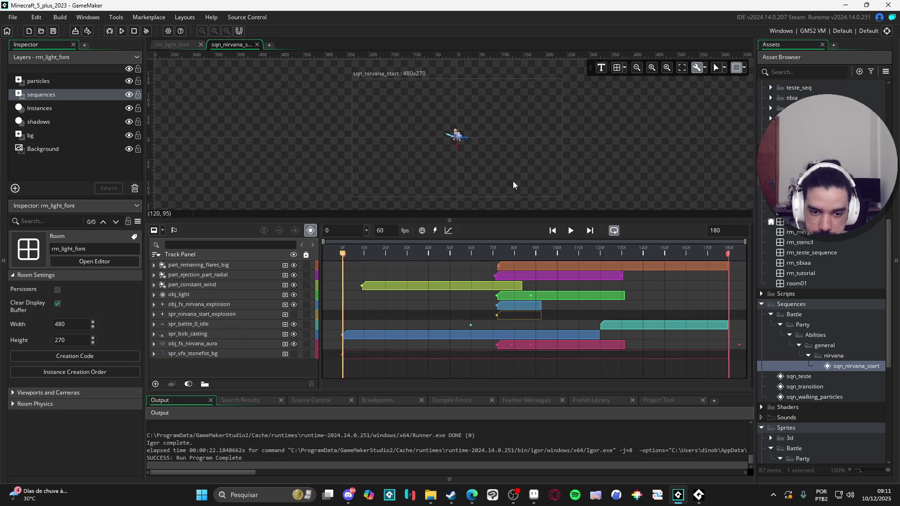
# Step: Delete the spr_nirvana_start_explosion track from the sqn_nirvana_start timeline
pyautogui.click(241, 318)
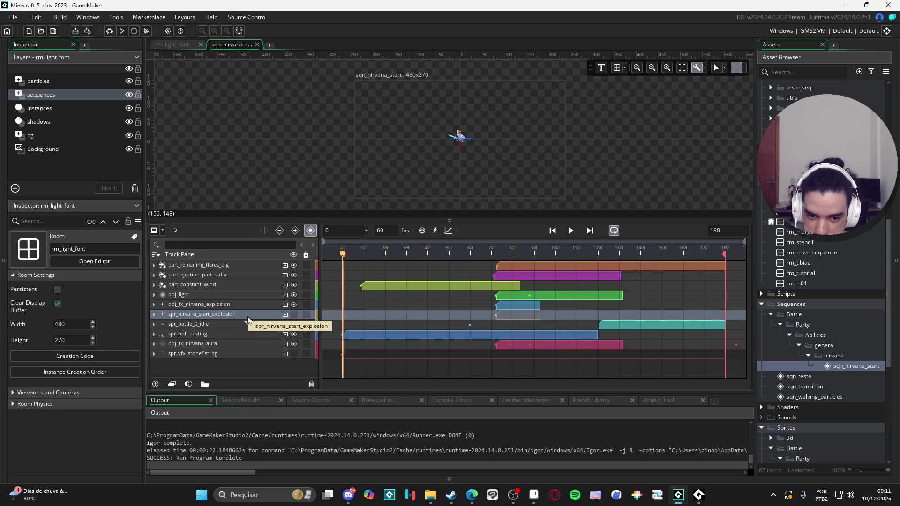
pyautogui.rightClick(249, 320)
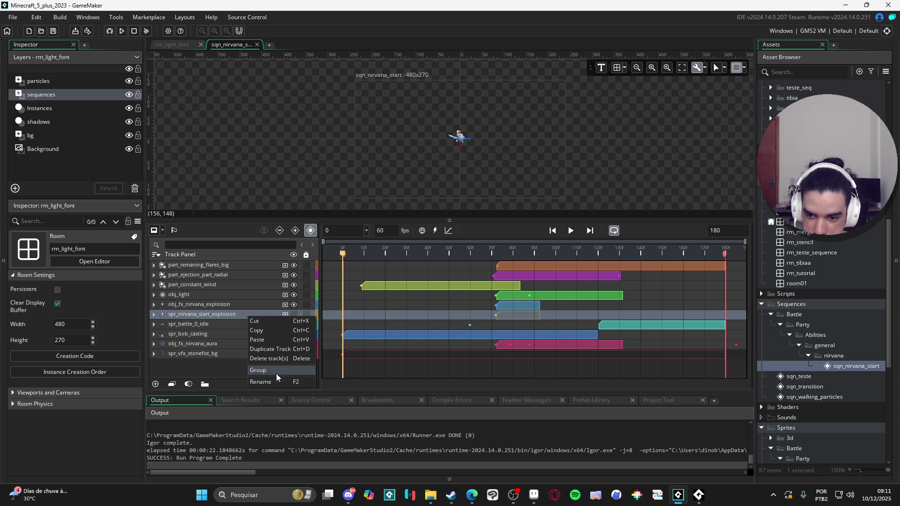
pyautogui.click(285, 358)
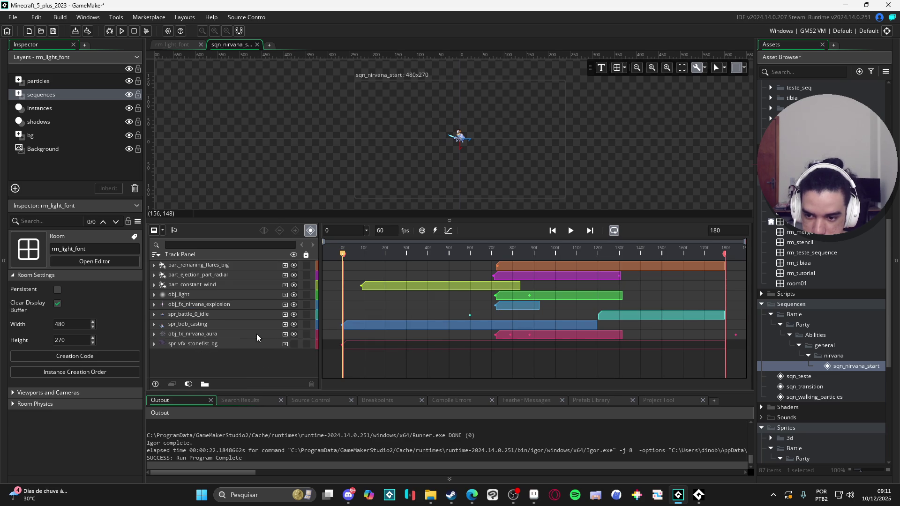
# Step: Check the remaining spr_battle_0_idle and spr_bob_casting tracks, then return to rm_light_font
pyautogui.click(242, 316)
pyautogui.click(238, 325)
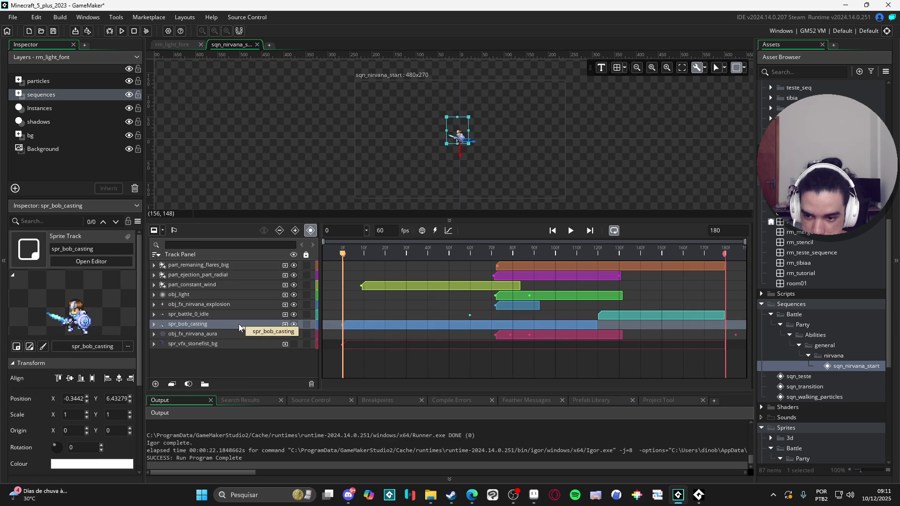
pyautogui.click(238, 315)
pyautogui.click(243, 324)
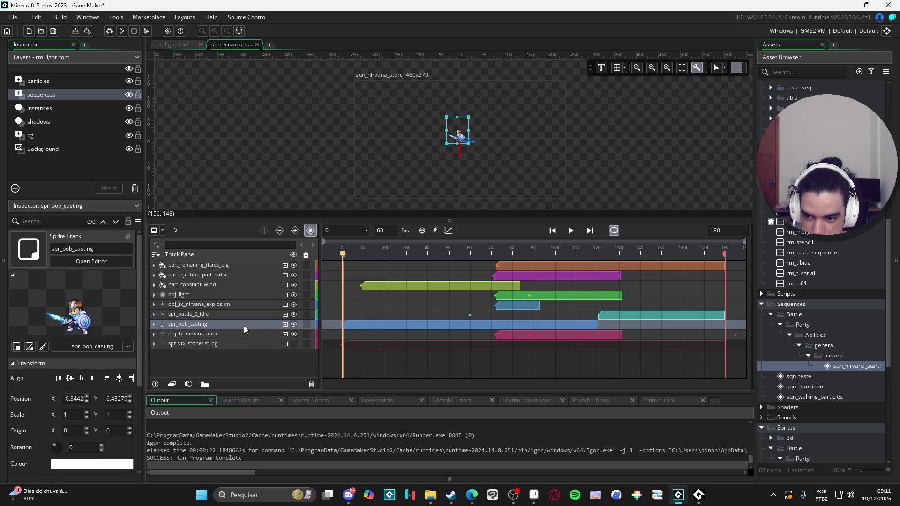
pyautogui.click(237, 317)
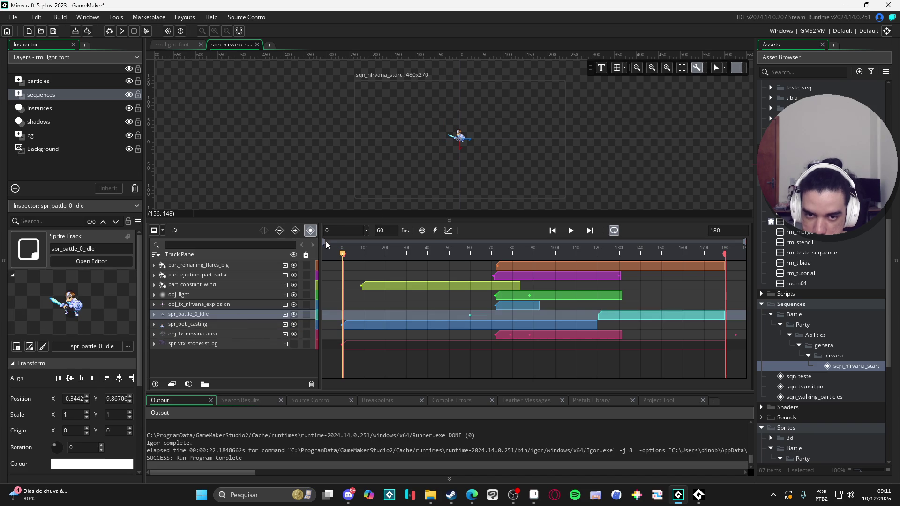
pyautogui.click(189, 45)
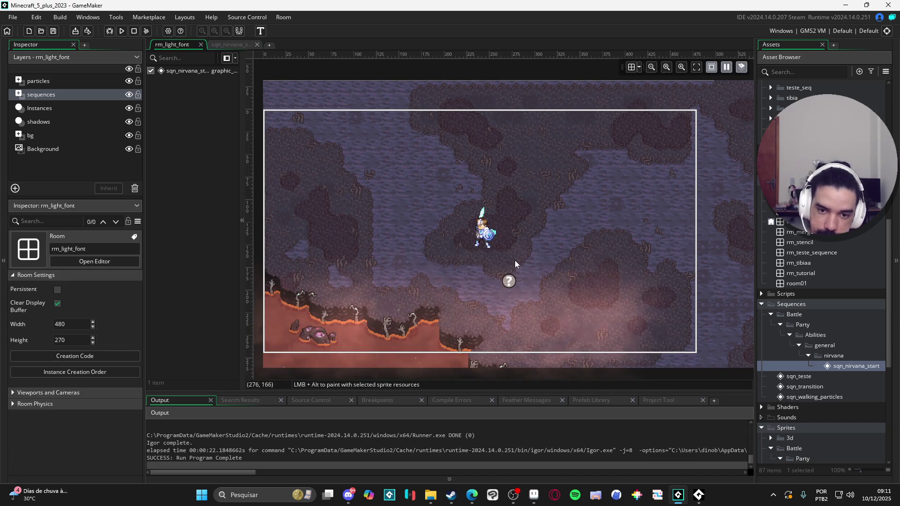
pyautogui.press('F5')
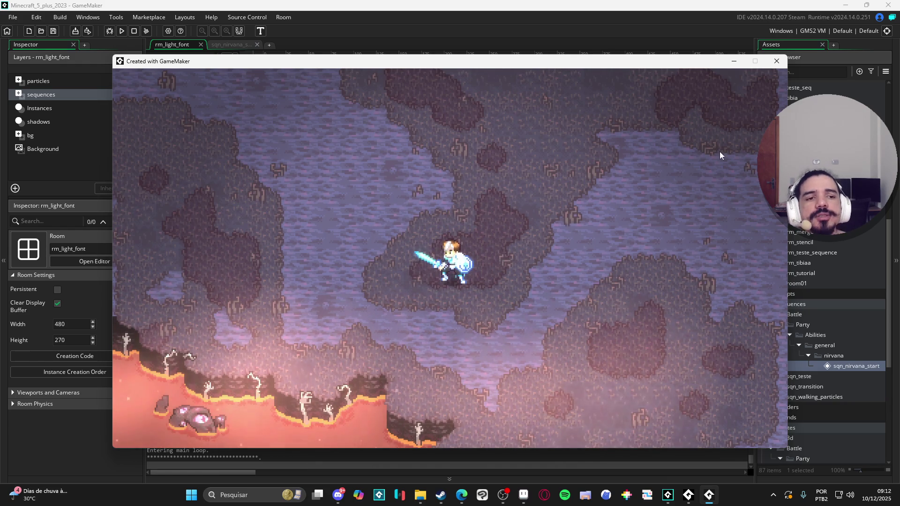
pyautogui.click(769, 63)
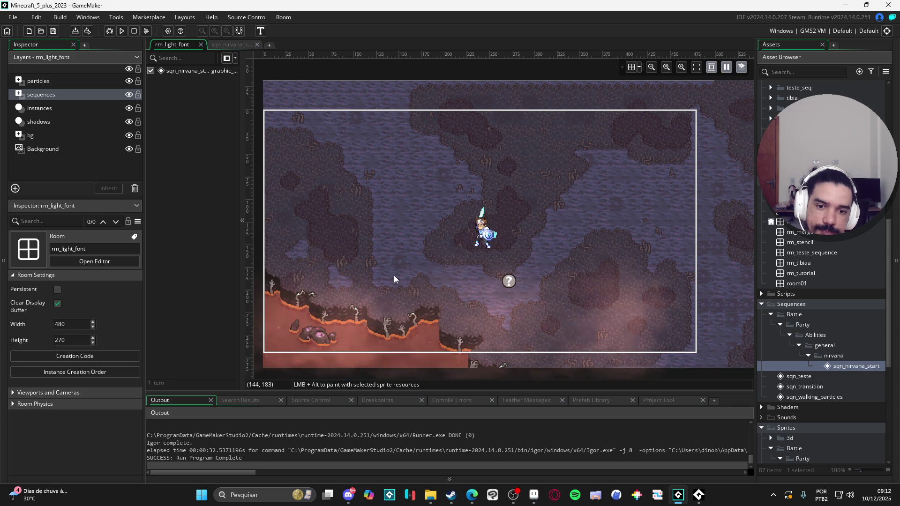
# Step: In sqn_nirvana_start, expand obj_light and obj_fx_nirvana_explosion and scrub frames 92, 94 and 67
pyautogui.click(226, 44)
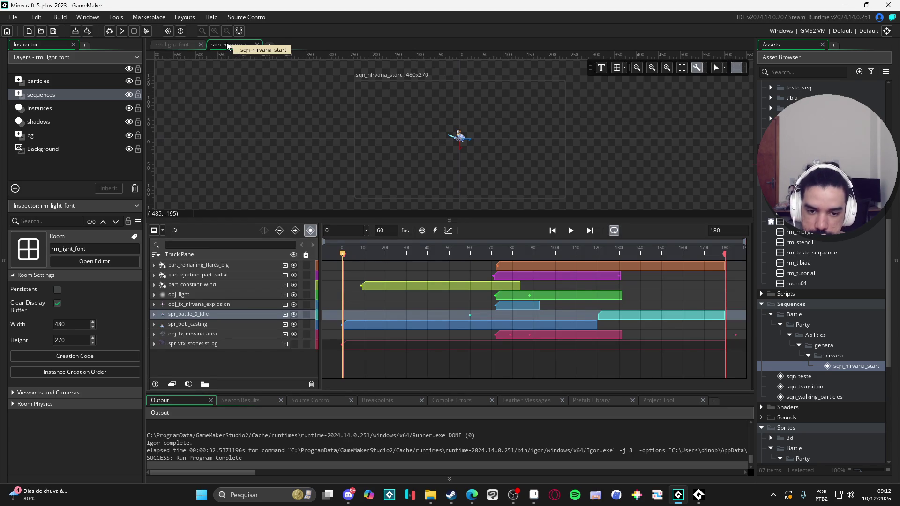
pyautogui.click(355, 249)
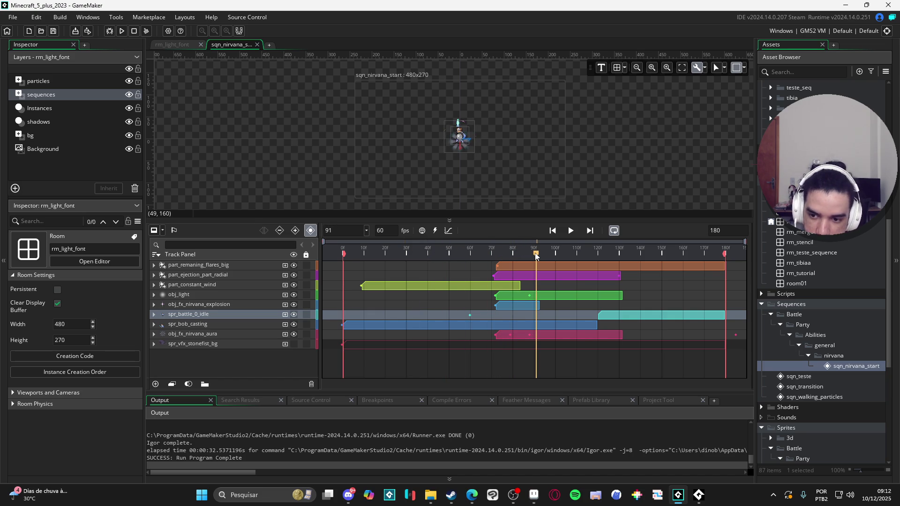
pyautogui.click(546, 295)
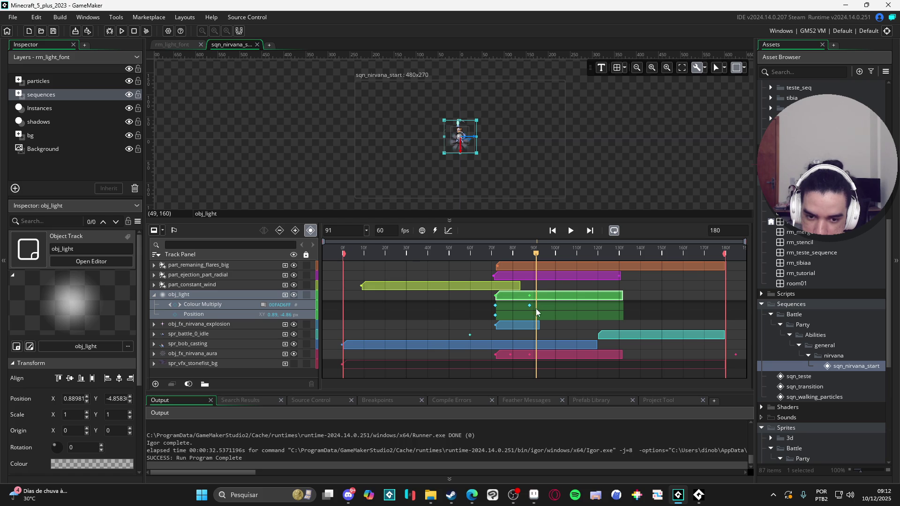
pyautogui.click(525, 326)
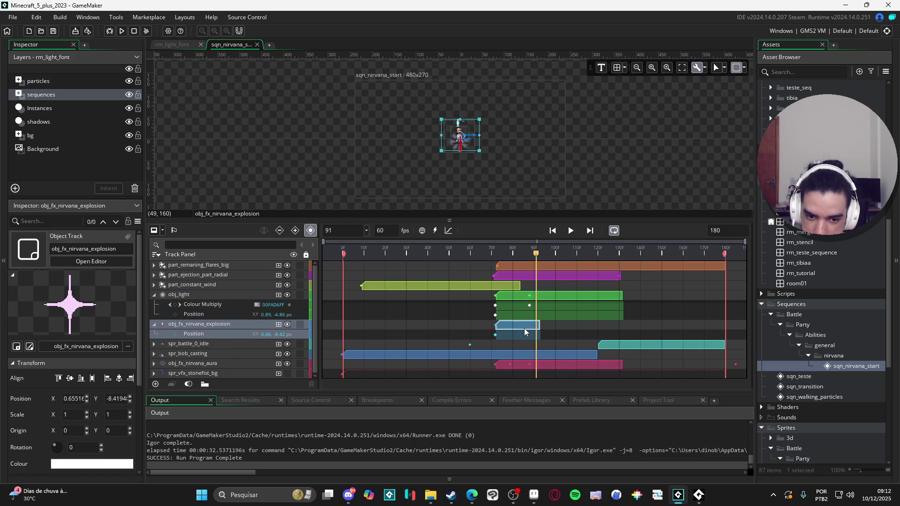
pyautogui.moveTo(536, 254); pyautogui.dragTo(541, 259)
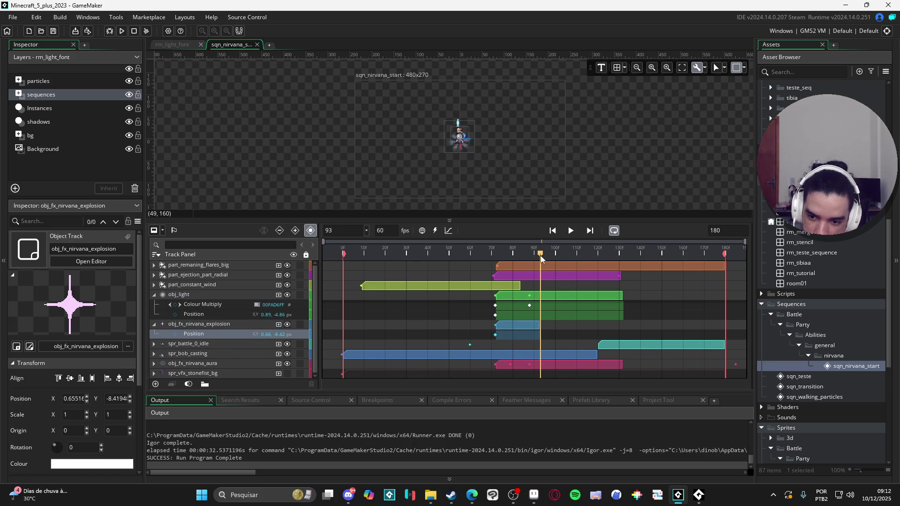
pyautogui.moveTo(541, 255); pyautogui.dragTo(531, 266)
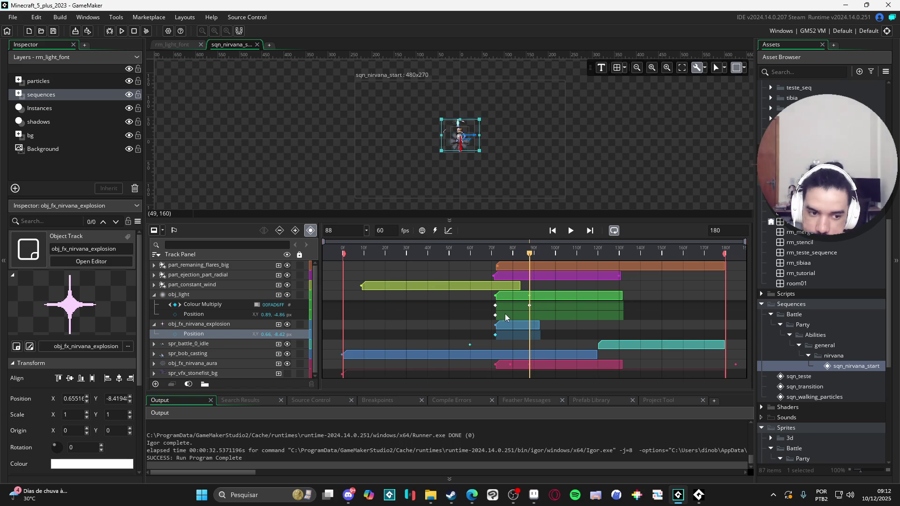
pyautogui.moveTo(524, 255)
pyautogui.mouseDown()
pyautogui.moveTo(486, 255)
pyautogui.moveTo(541, 257)
pyautogui.moveTo(484, 266)
pyautogui.moveTo(514, 262)
pyautogui.moveTo(502, 268)
pyautogui.moveTo(519, 263)
pyautogui.moveTo(297, 268)
pyautogui.mouseUp()
# Step: Test-run the game with F5 and close the game window
pyautogui.click(246, 295)
pyautogui.press('F5')
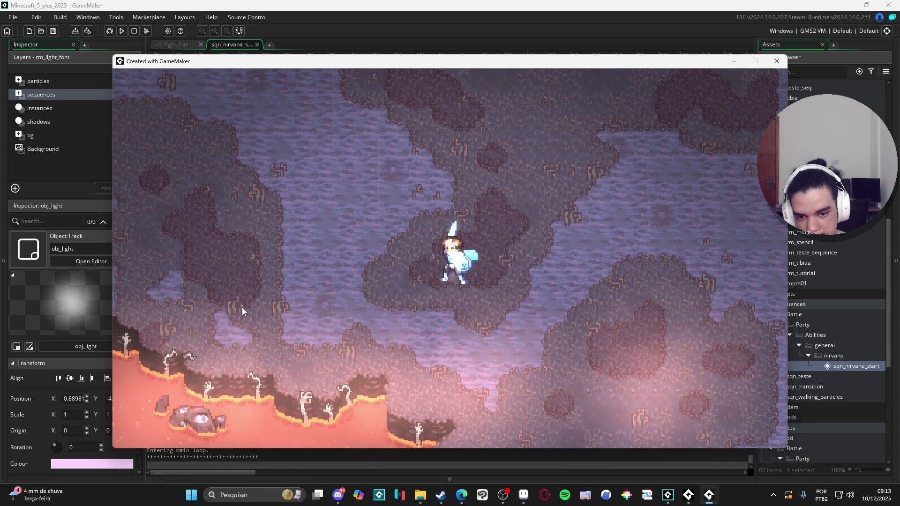
pyautogui.click(776, 61)
pyautogui.scroll(-2, 832, 369)
pyautogui.click(844, 318)
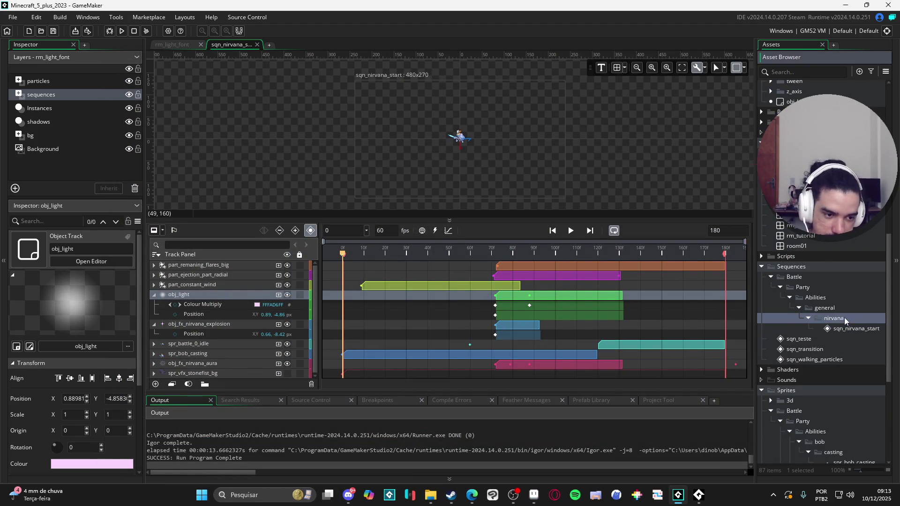
# Step: Duplicate sqn_nirvana_start as sqn_nirvana_start_1 and delete the original sequence
pyautogui.click(853, 331)
pyautogui.hotkey('ctrl', 'd')
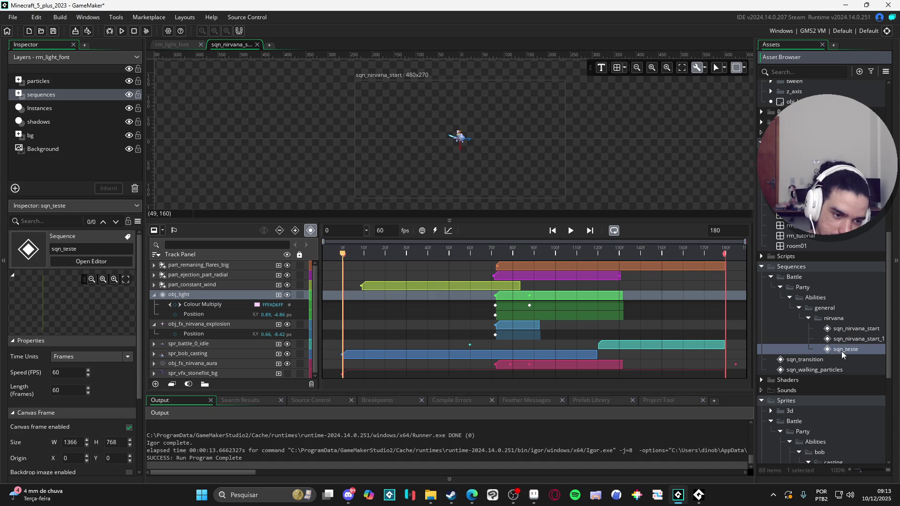
pyautogui.click(850, 328)
pyautogui.press('Delete')
pyautogui.click(469, 265)
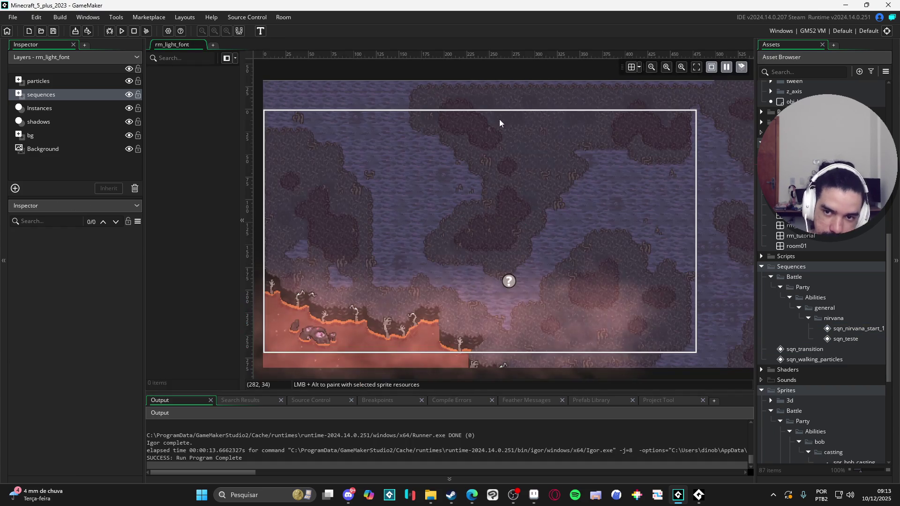
# Step: Place sqn_nirvana_start_1 in rm_light_font at 239, 149 and test-run the game
pyautogui.moveTo(830, 328); pyautogui.dragTo(478, 250)
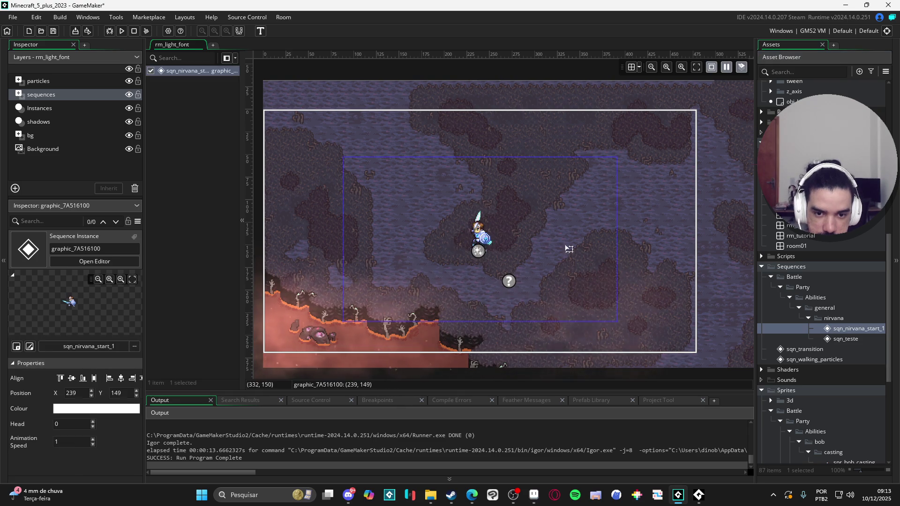
pyautogui.click(629, 262)
pyautogui.press('F5')
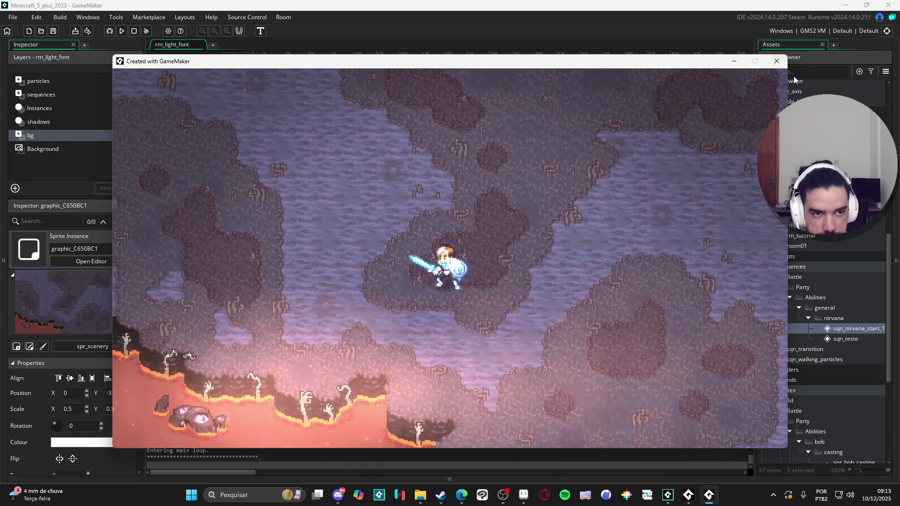
pyautogui.click(777, 61)
pyautogui.click(849, 338)
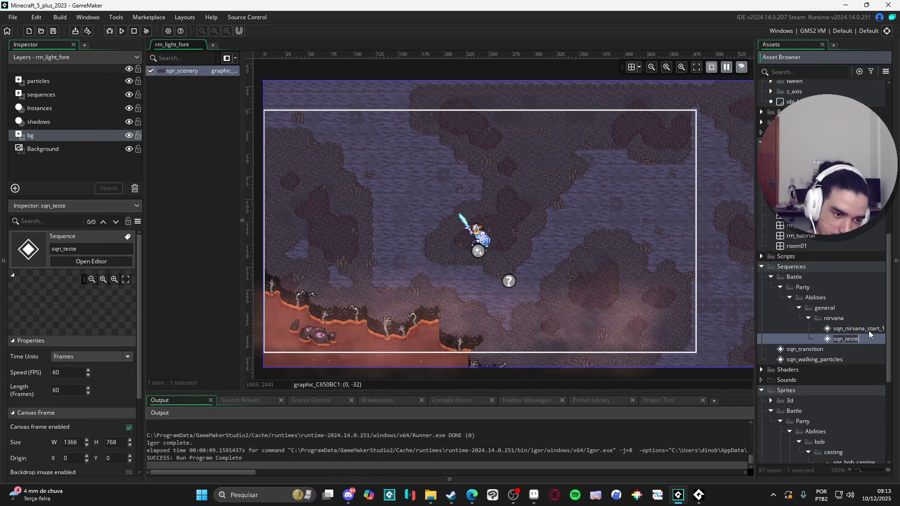
# Step: Select the room's scenery and sequence instance, run a test, then reopen the sqn_nirvana_start timeline
pyautogui.click(868, 330)
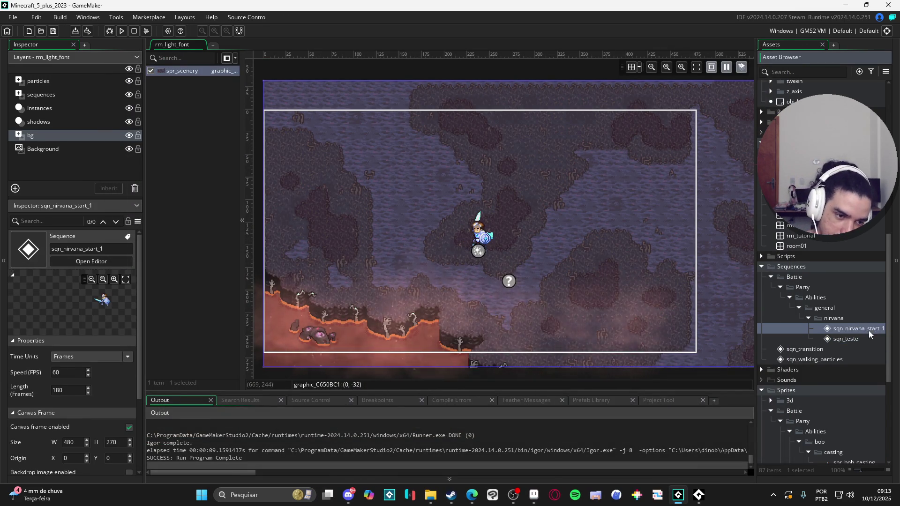
pyautogui.click(657, 279)
pyautogui.click(728, 67)
pyautogui.keyDown('shift'); pyautogui.click(596, 238); pyautogui.keyUp('shift')
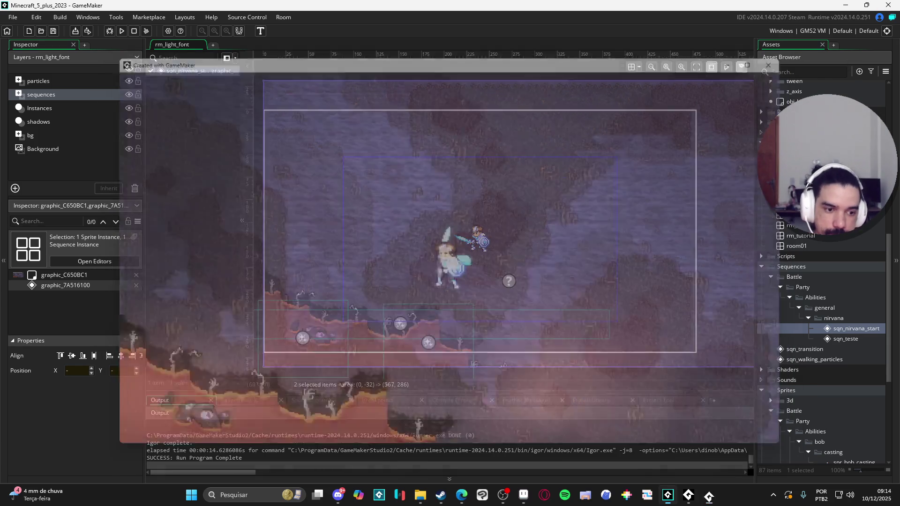
pyautogui.hotkey('alt', 'F4')
pyautogui.click(854, 328)
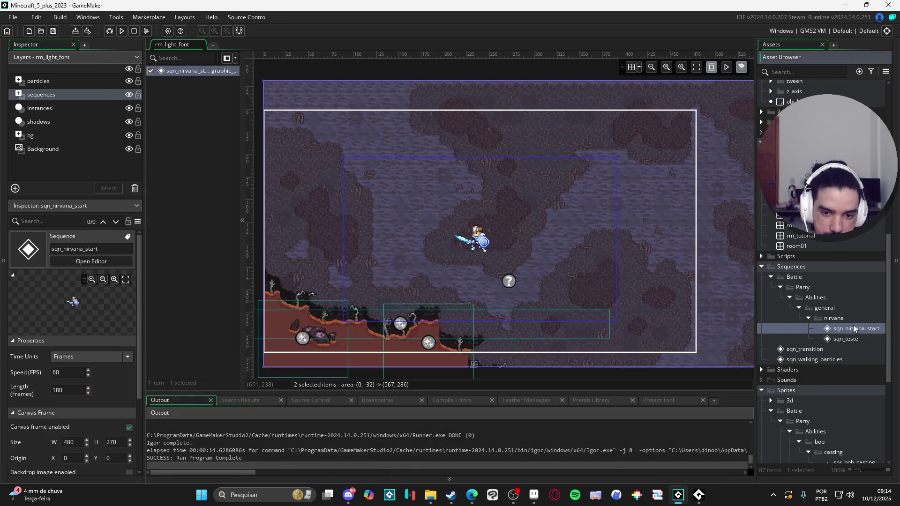
pyautogui.doubleClick(853, 328)
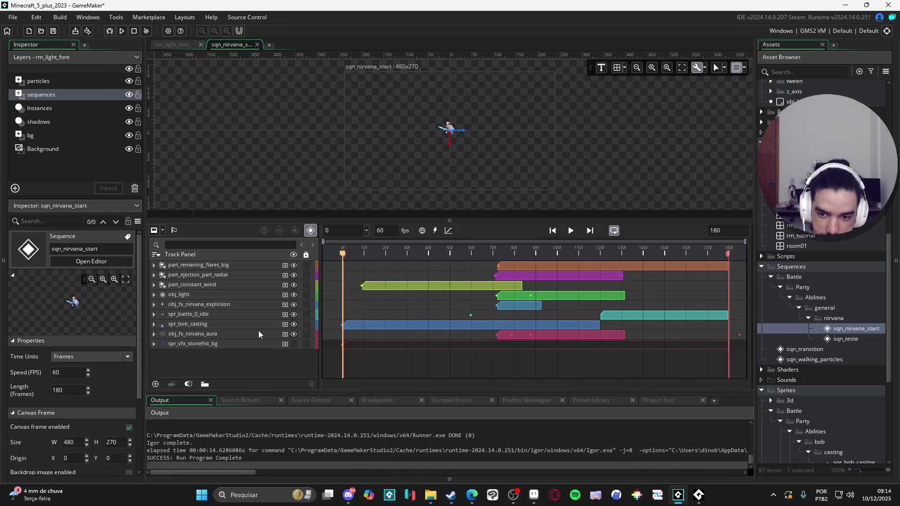
# Step: Hide the obj_fx_nirvana_explosion track, play the sequence preview, and close the test game
pyautogui.click(294, 305)
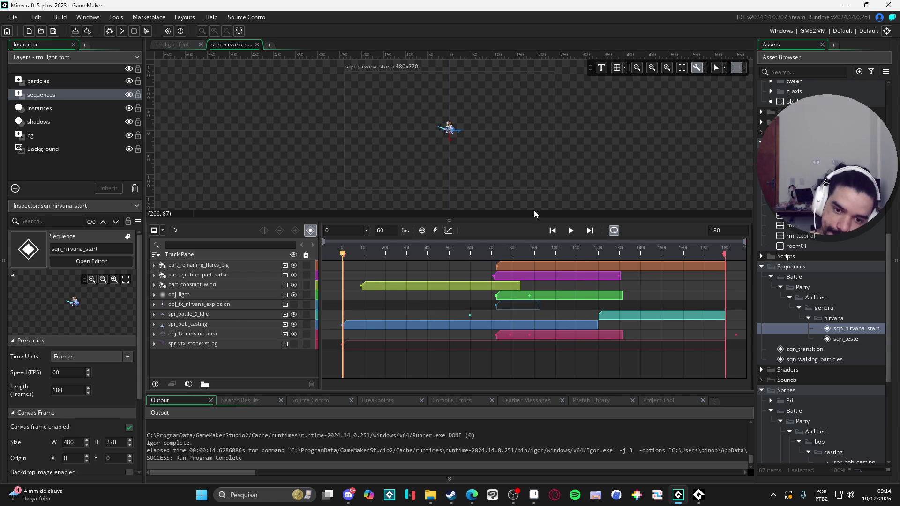
pyautogui.click(572, 232)
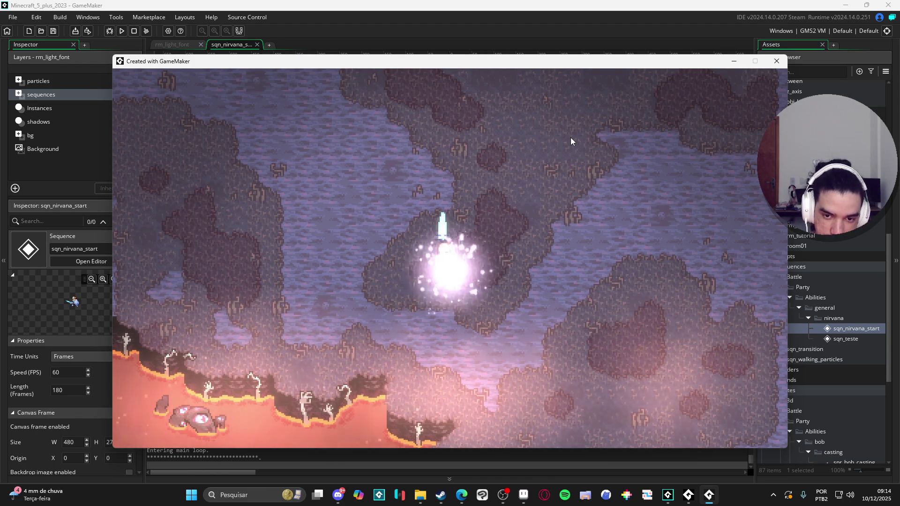
pyautogui.click(777, 61)
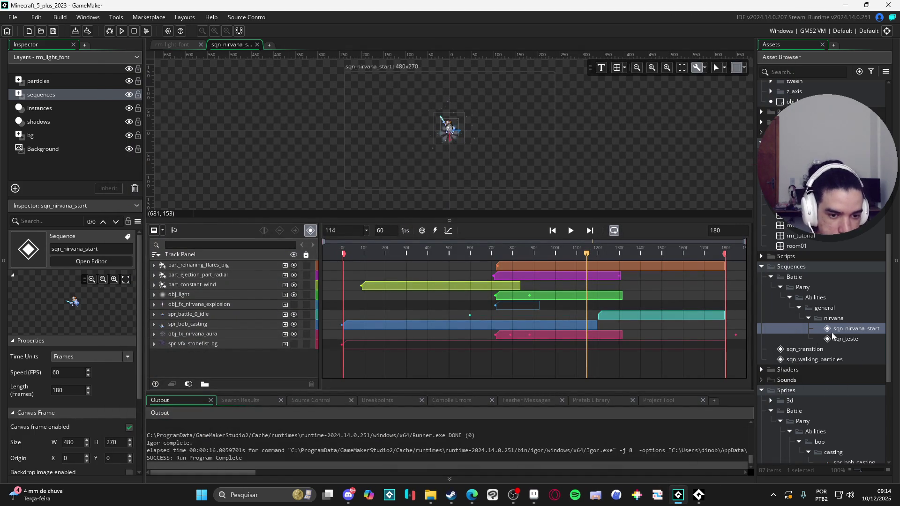
# Step: Expand the obj_fx_nirvana_explosion track to show Position and rewind the preview to frame 66
pyautogui.click(218, 295)
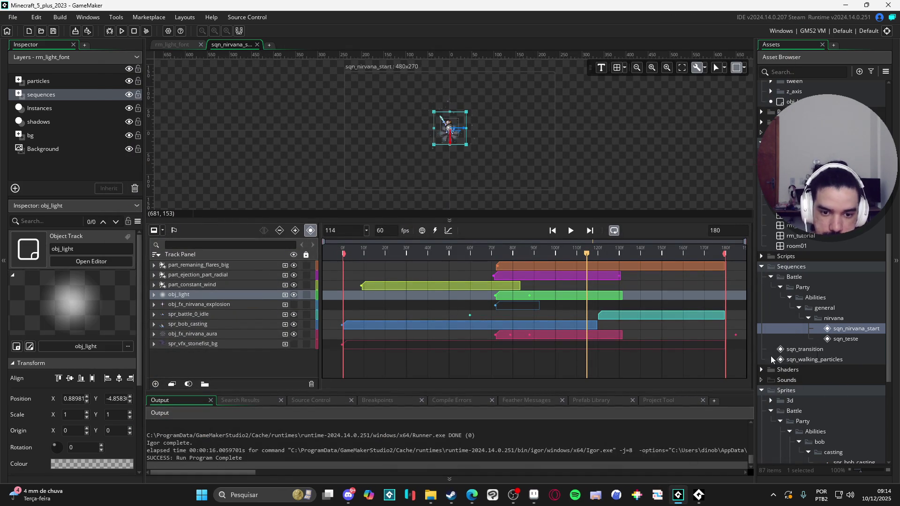
pyautogui.click(180, 306)
pyautogui.click(154, 305)
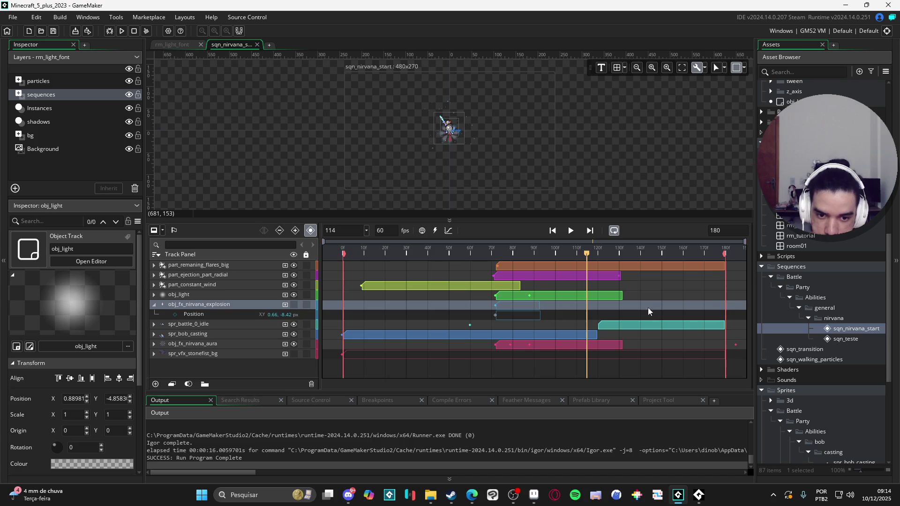
pyautogui.click(529, 319)
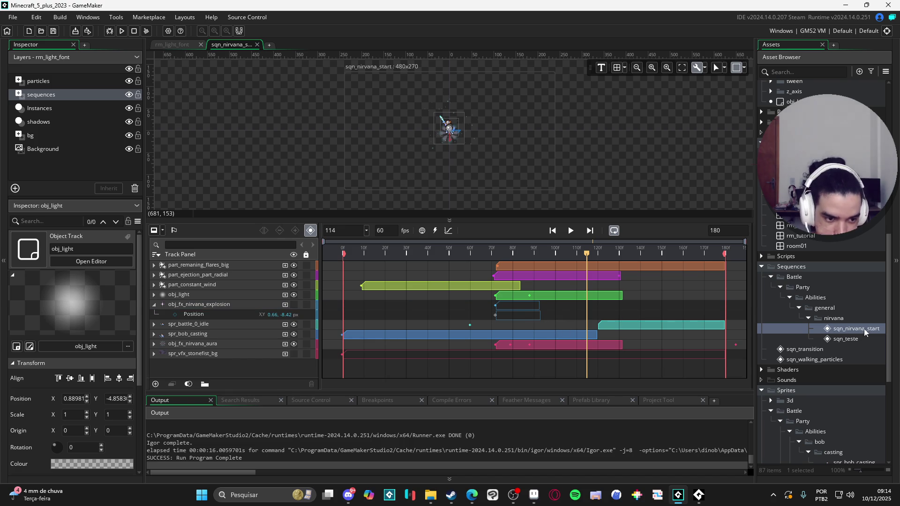
pyautogui.moveTo(555, 256)
pyautogui.mouseDown()
pyautogui.moveTo(485, 247)
pyautogui.moveTo(497, 243)
pyautogui.mouseUp()
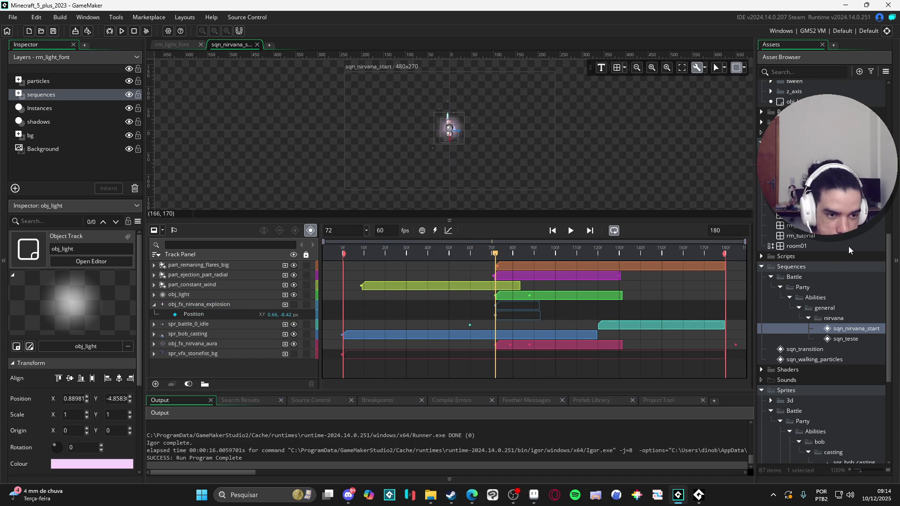
# Step: Add a second obj_fx_nirvana_explosion track and nudge it slightly right on the canvas
pyautogui.scroll(6, 848, 244)
pyautogui.scroll(5, 846, 239)
pyautogui.moveTo(840, 226)
pyautogui.mouseDown()
pyautogui.moveTo(488, 160)
pyautogui.moveTo(455, 136)
pyautogui.mouseUp()
pyautogui.scroll(5, 479, 142)
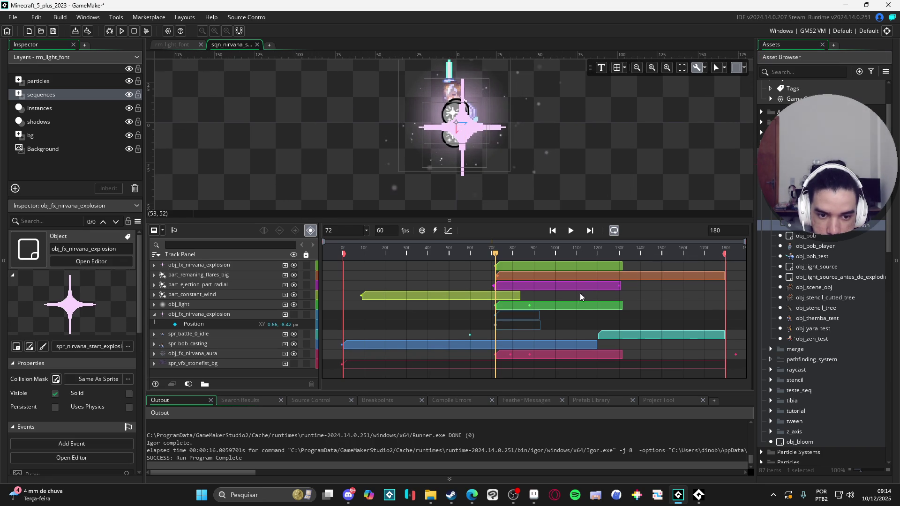
pyautogui.click(264, 265)
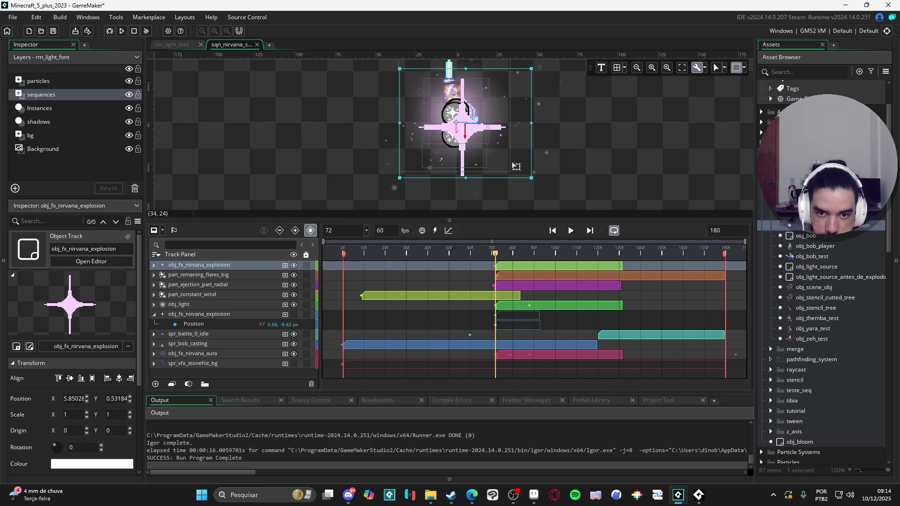
pyautogui.moveTo(509, 152); pyautogui.dragTo(511, 151)
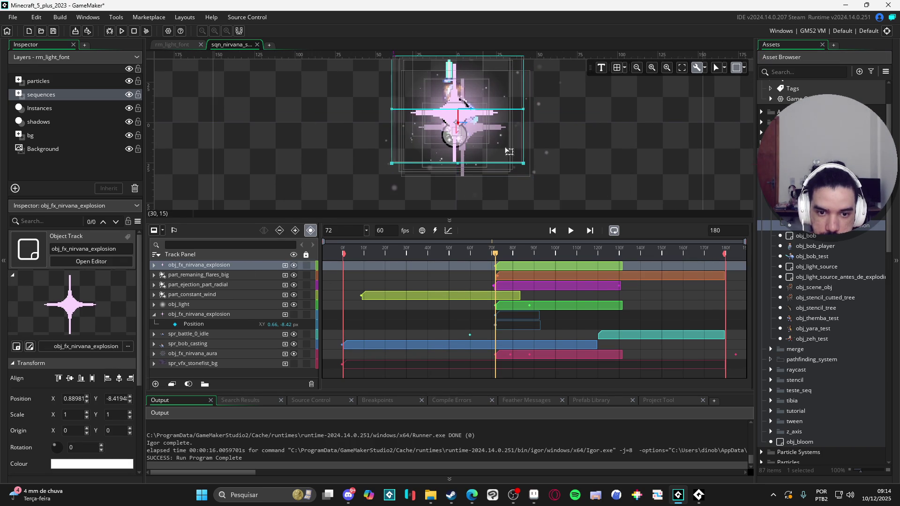
# Step: At frame 85, shorten the new explosion clip to end near frame 95
pyautogui.moveTo(496, 253); pyautogui.dragTo(532, 254)
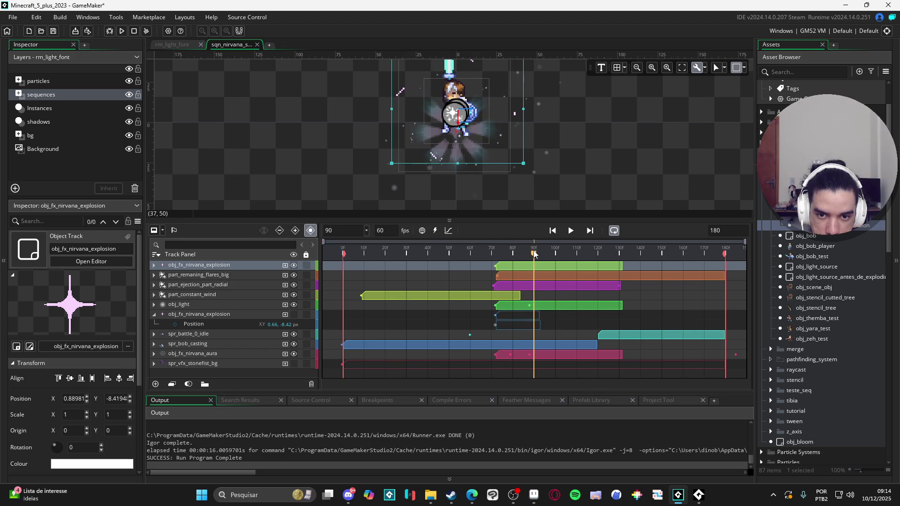
pyautogui.click(569, 268)
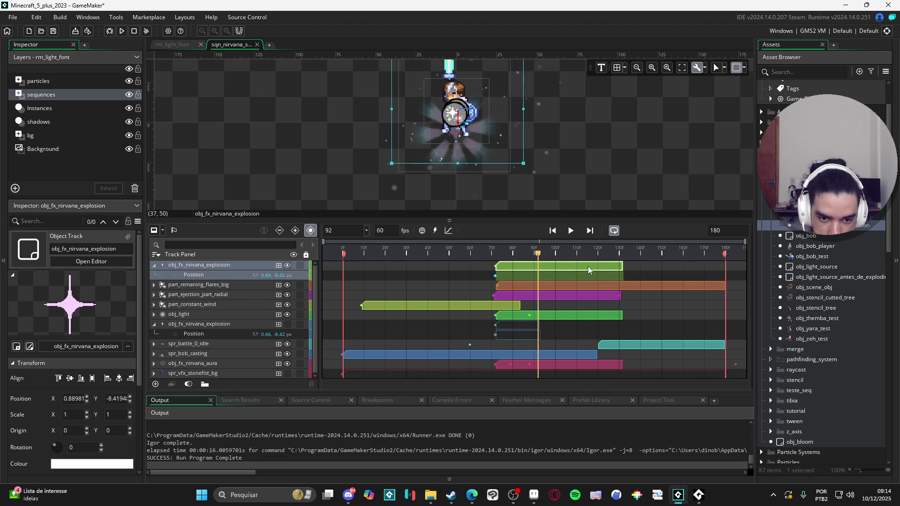
pyautogui.moveTo(623, 266); pyautogui.dragTo(549, 258)
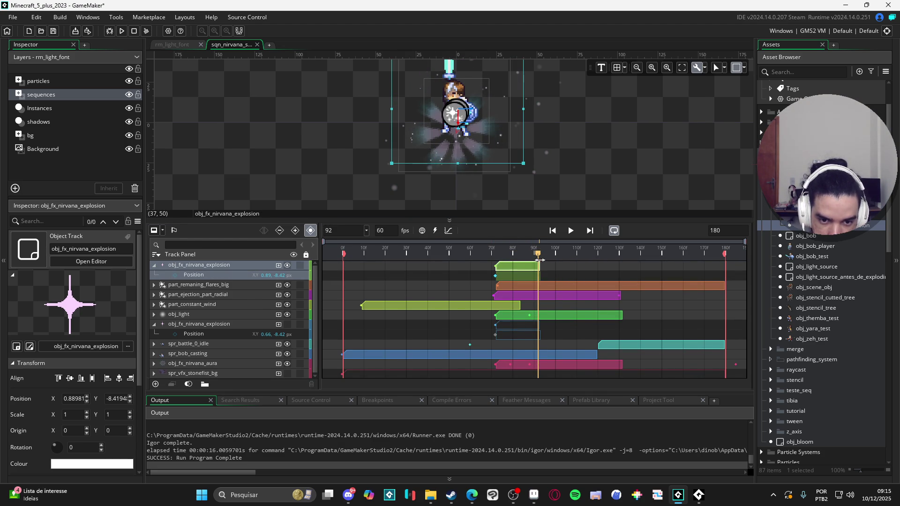
pyautogui.click(438, 299)
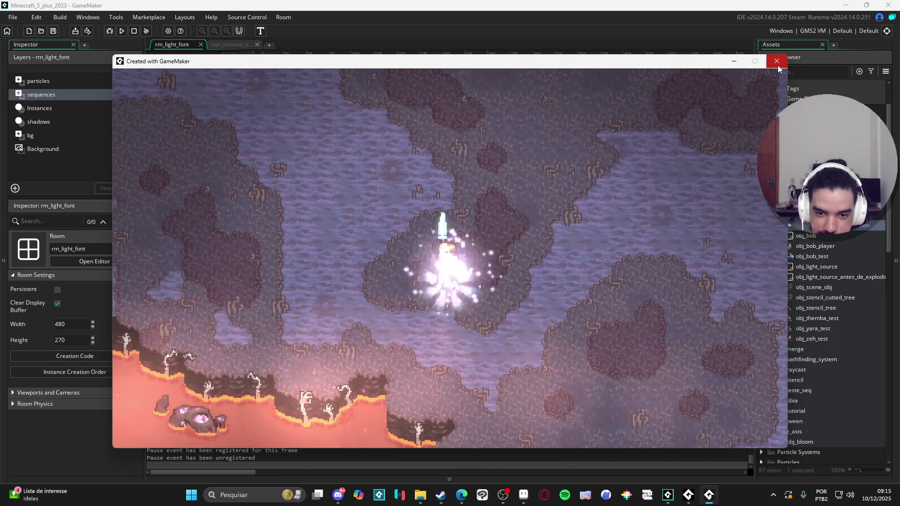
# Step: Close the test game and delete the sqn_nirvana_start instance from rm_light_font
pyautogui.click(778, 66)
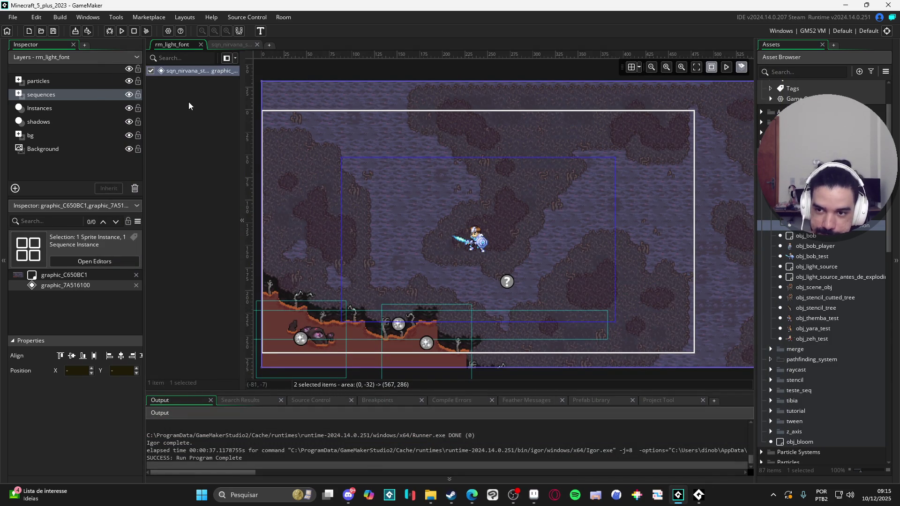
pyautogui.click(182, 70)
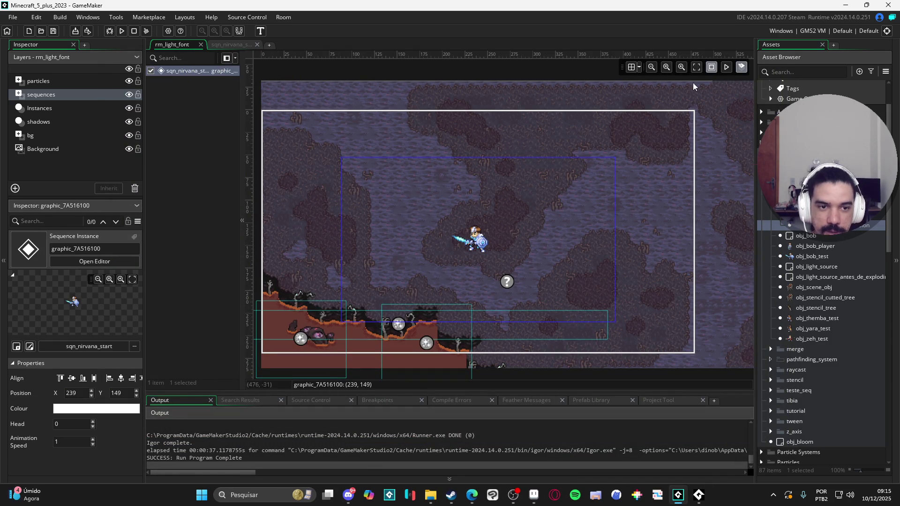
pyautogui.moveTo(323, 240); pyautogui.dragTo(354, 237)
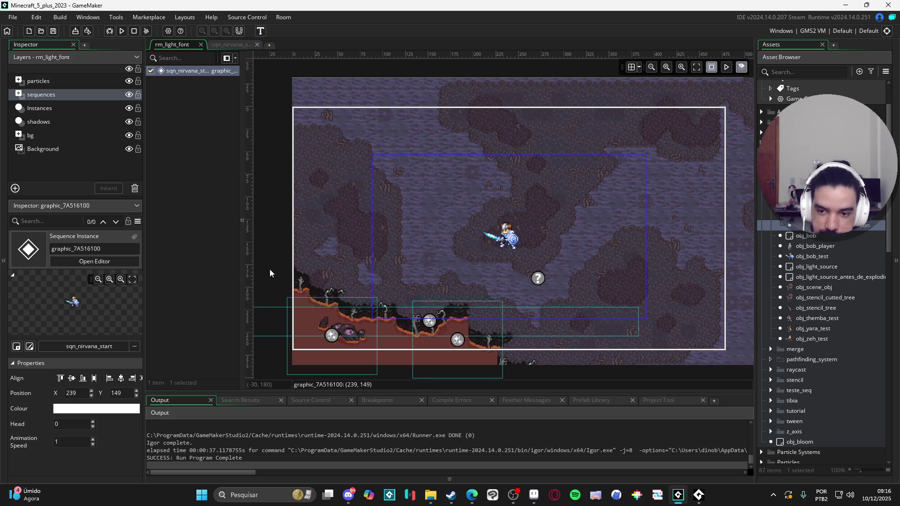
pyautogui.press('Delete')
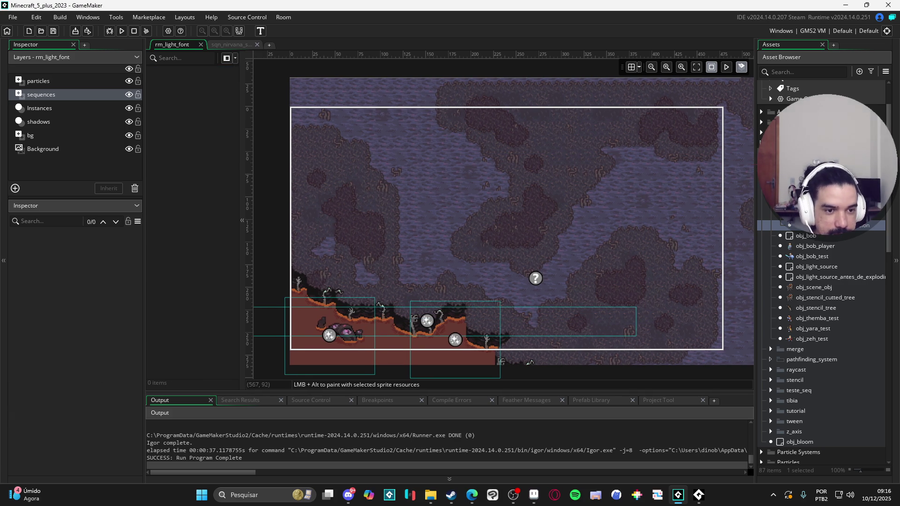
pyautogui.click(797, 193)
pyautogui.rightClick(802, 188)
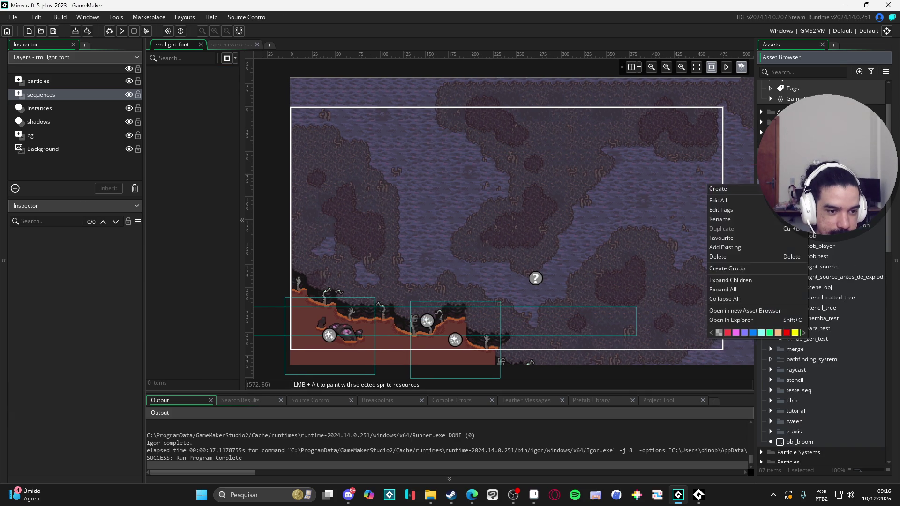
# Step: Create a 'control' folder and a new object named obj_sequence_manager
pyautogui.click(731, 270)
pyautogui.write('co')
pyautogui.press('Return')
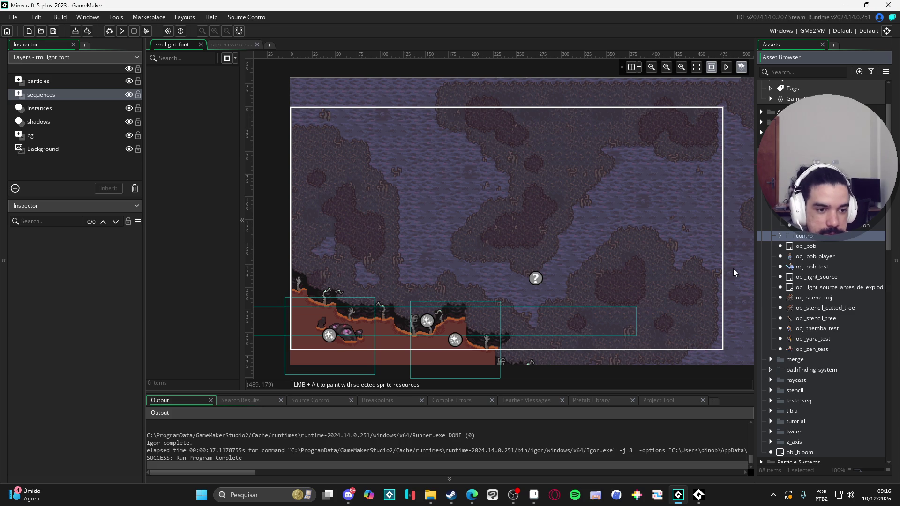
pyautogui.rightClick(833, 201)
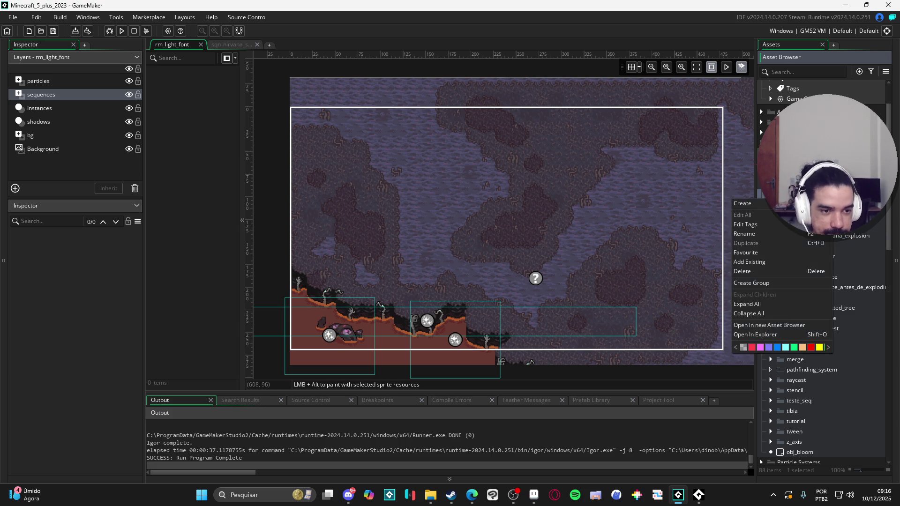
pyautogui.moveTo(745, 204)
pyautogui.click(707, 251)
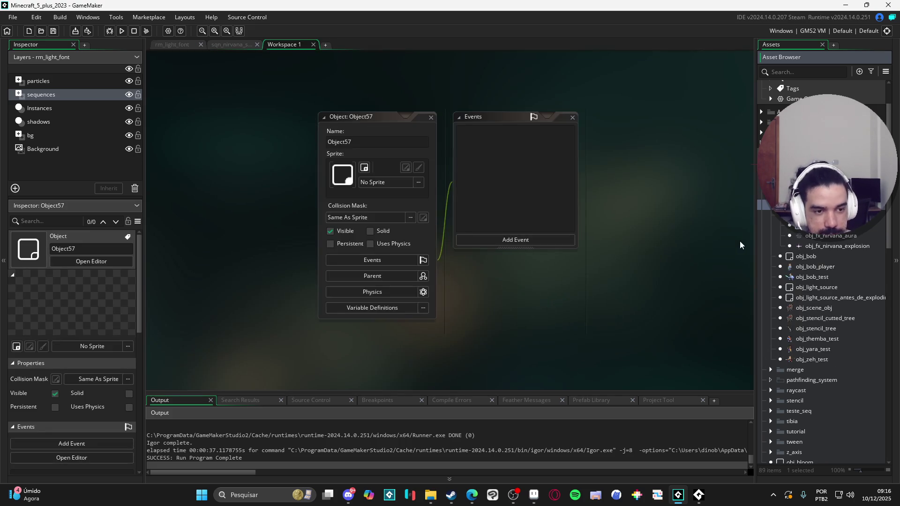
pyautogui.write('obj_sequence_manager')
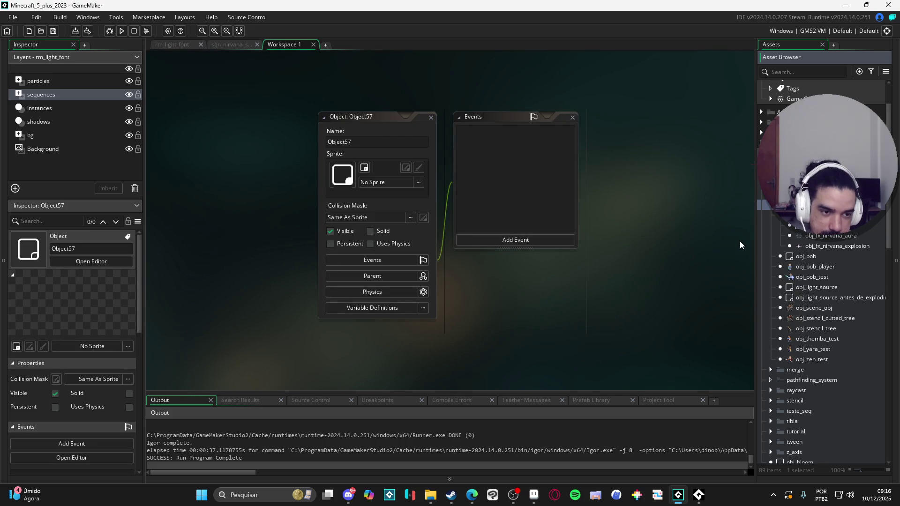
pyautogui.press('Return')
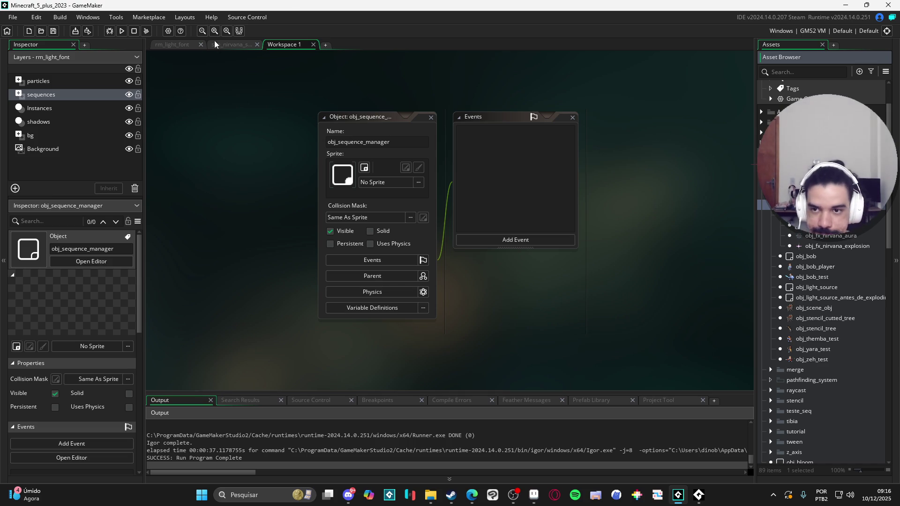
# Step: Place an obj_sequence_manager instance at 246, 123 in rm_light_font and open its object editor
pyautogui.click(226, 44)
pyautogui.click(172, 45)
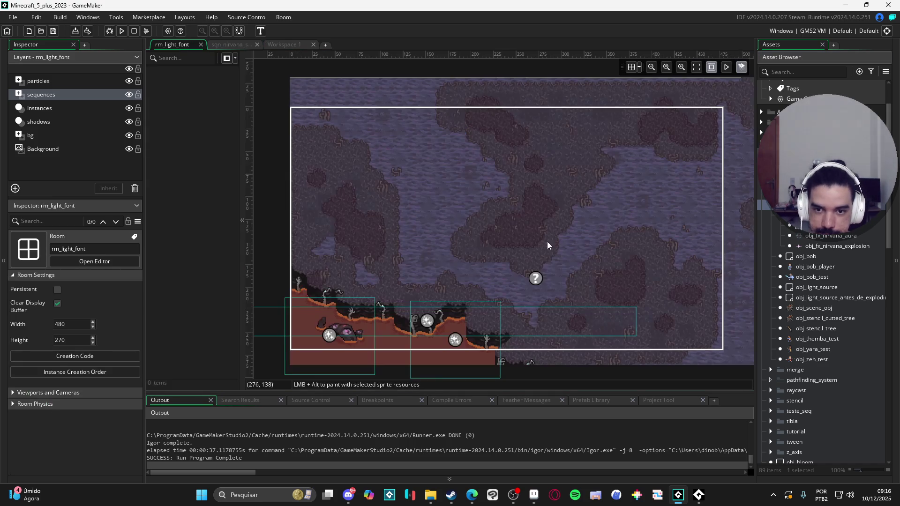
pyautogui.scroll(-1, 620, 250)
pyautogui.click(59, 118)
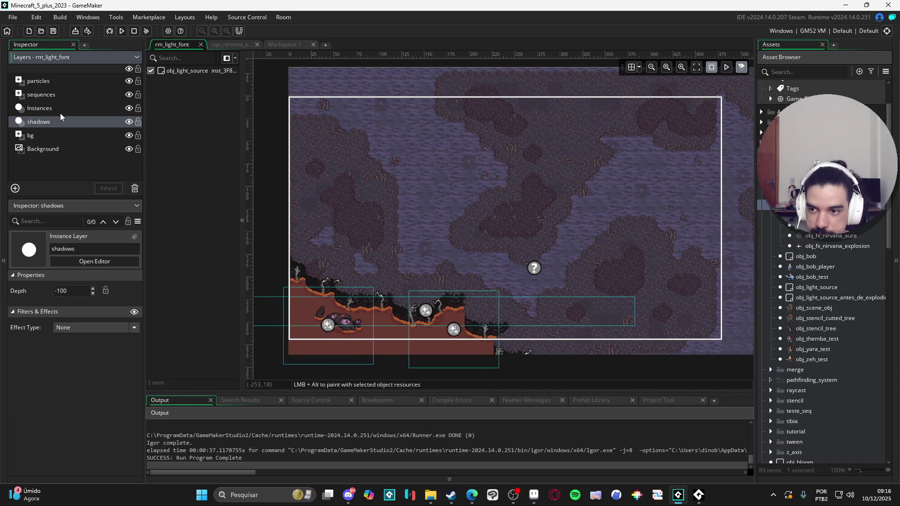
pyautogui.hotkey('ctrl', 'z')
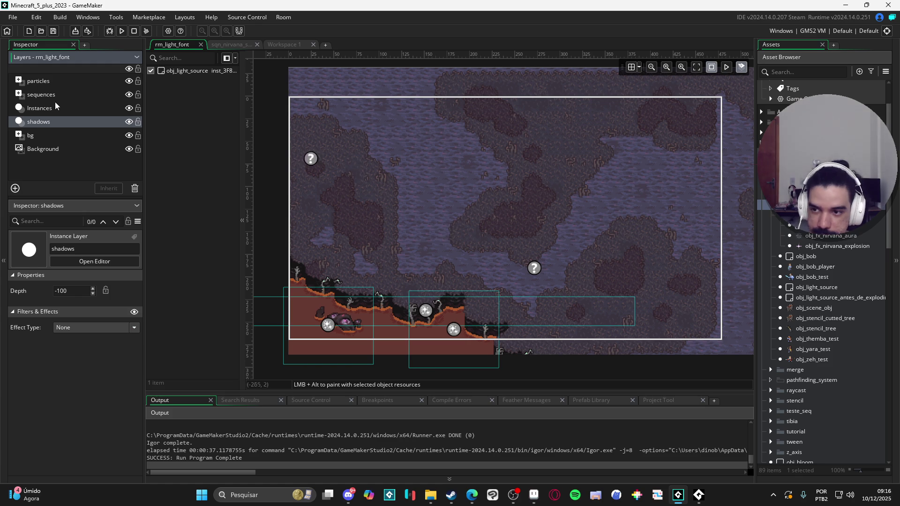
pyautogui.keyDown('alt'); pyautogui.click(513, 210); pyautogui.keyUp('alt')
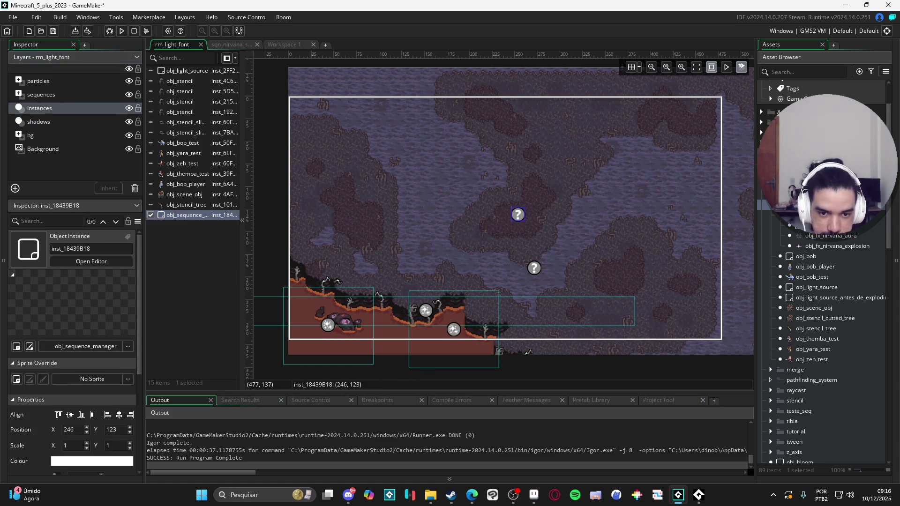
pyautogui.doubleClick(518, 215)
pyautogui.click(516, 240)
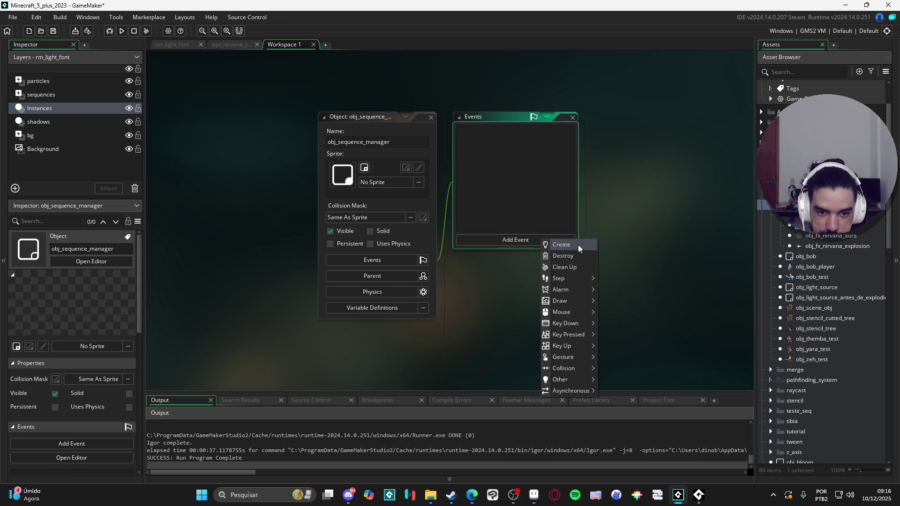
# Step: Add a Create event containing seq = sqn_nirvana_start
pyautogui.click(560, 243)
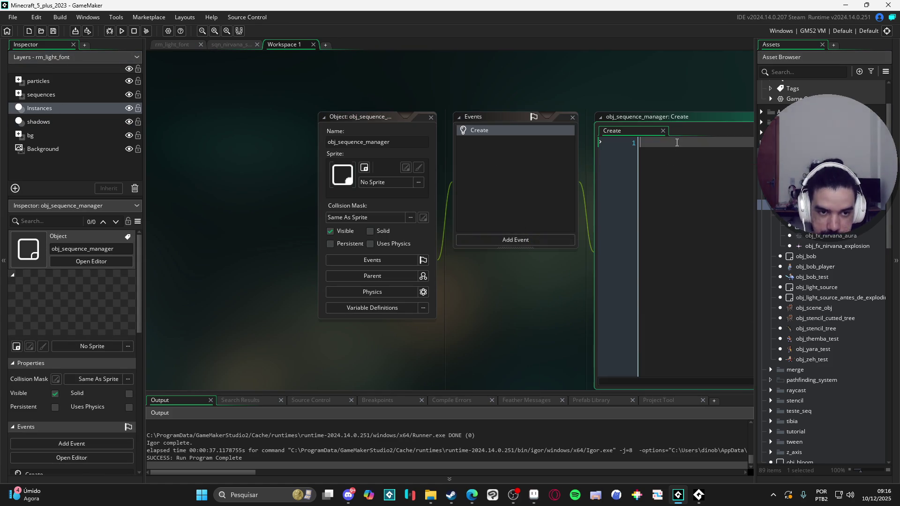
pyautogui.click(704, 118)
pyautogui.write('seq = ')
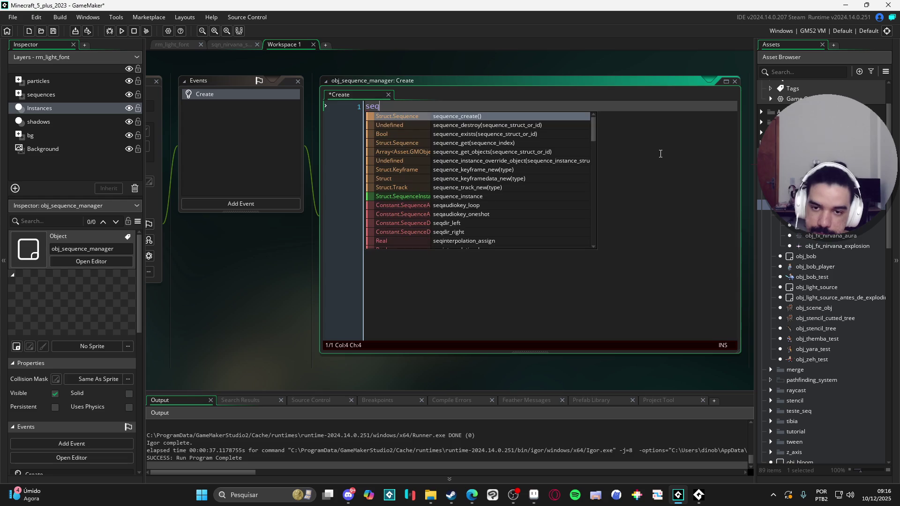
pyautogui.write('sqn')
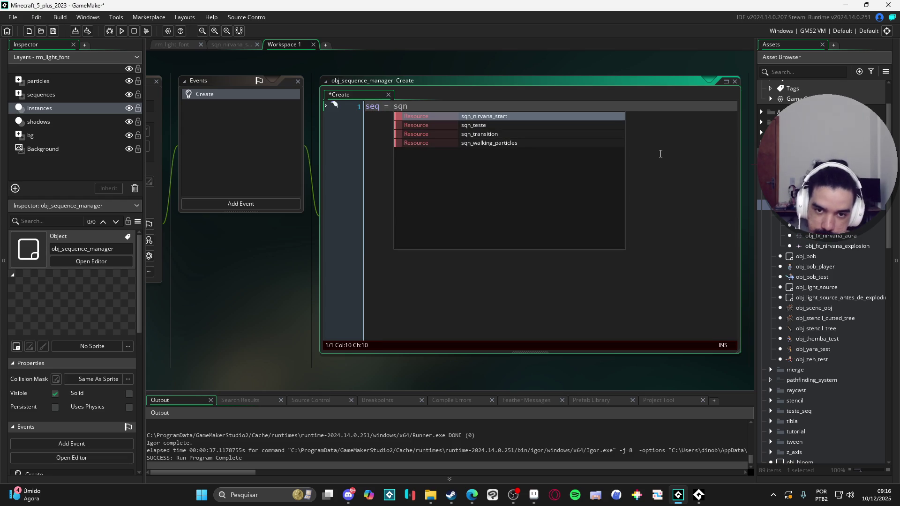
pyautogui.press('Return')
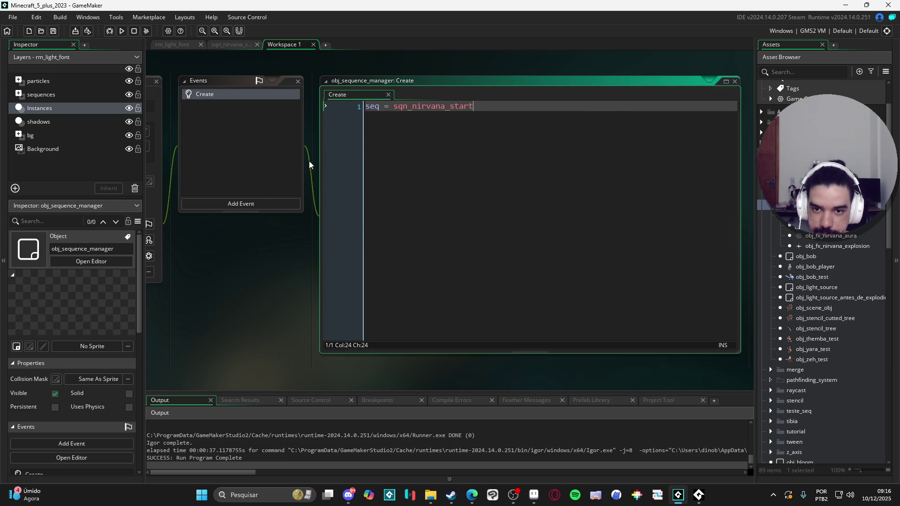
pyautogui.press('Return')
pyautogui.press('Return')
# Step: Add the call layer_sequence_create(layer,x,y, seq) and commit the Create event code
pyautogui.write('layer_sequence')
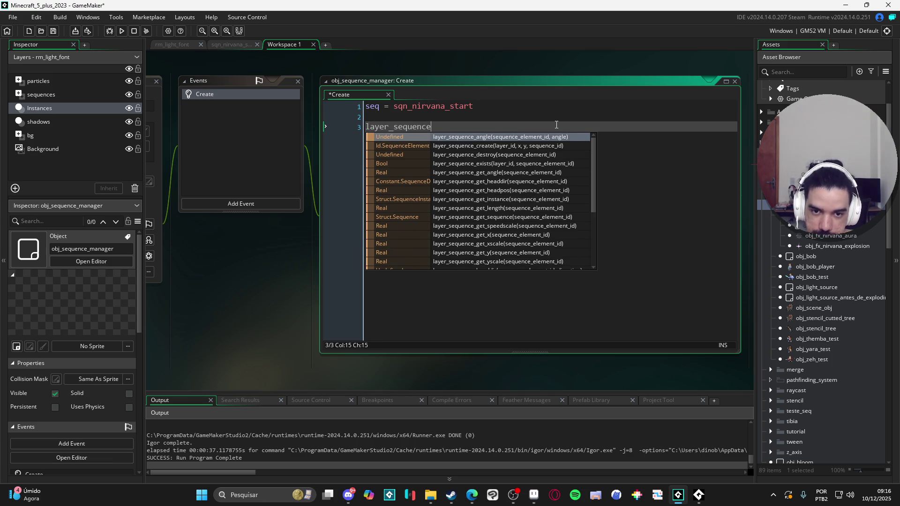
pyautogui.write('c')
pyautogui.press('Return')
pyautogui.write('layer,x,y,')
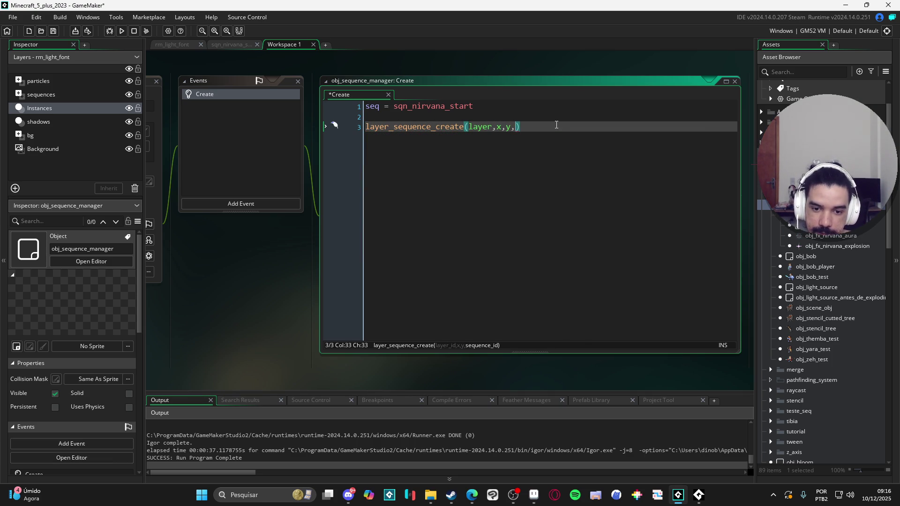
pyautogui.write('sequ')
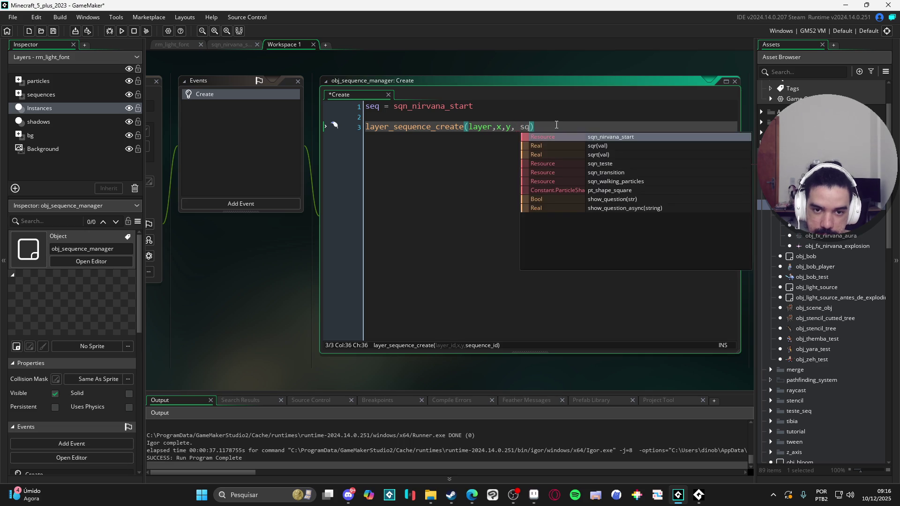
pyautogui.write('e')
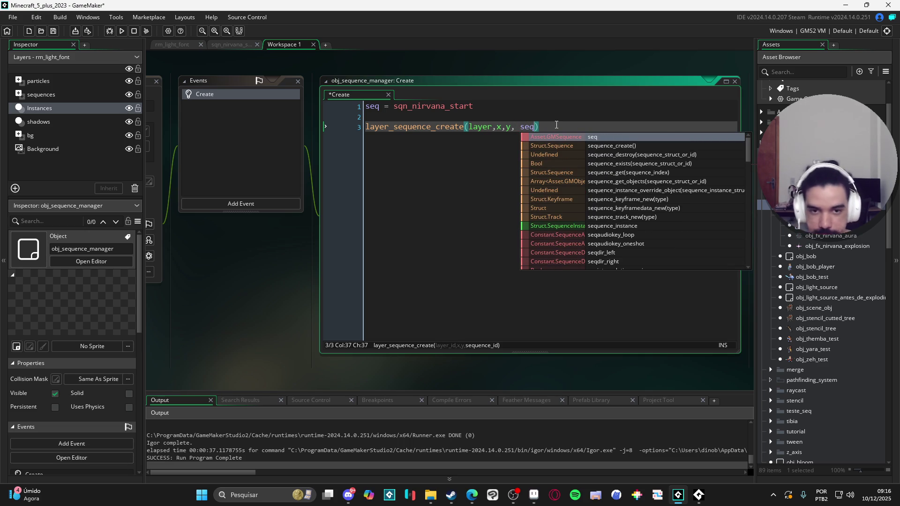
pyautogui.press('Right')
pyautogui.click(252, 174)
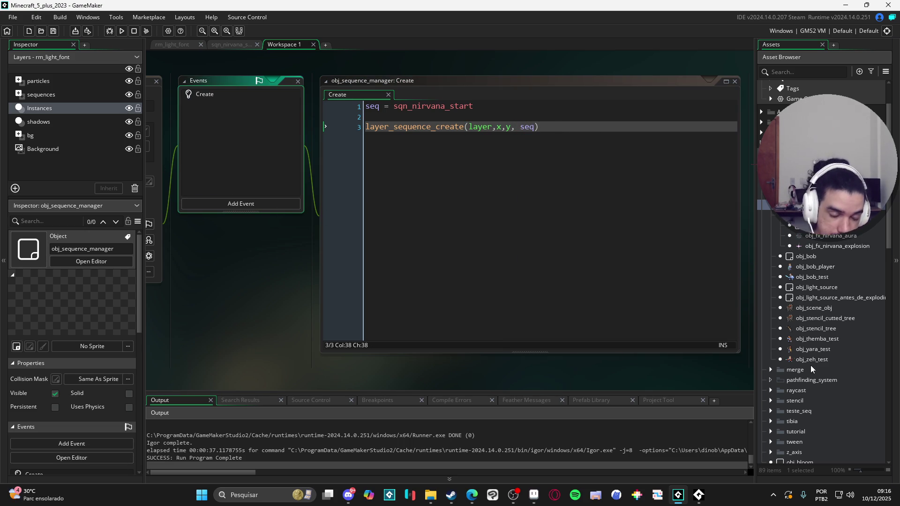
pyautogui.scroll(-3, 808, 339)
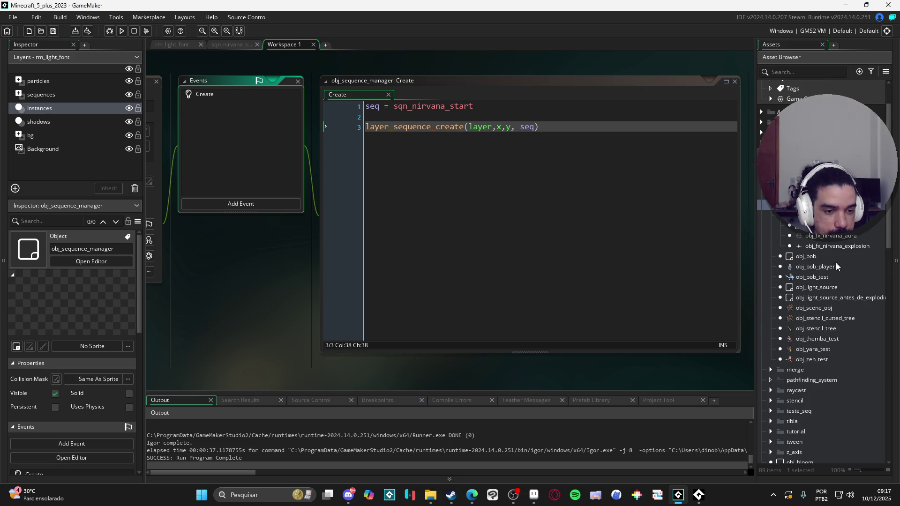
pyautogui.scroll(-3, 830, 282)
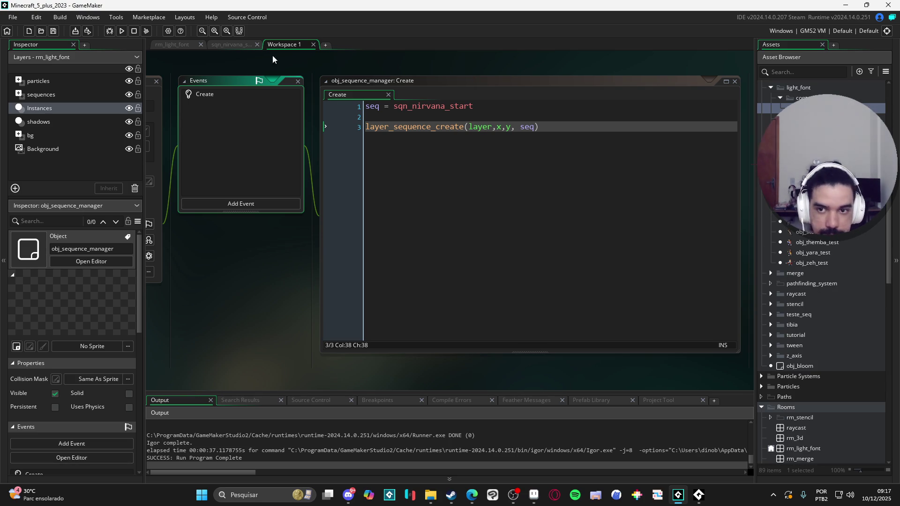
pyautogui.click(235, 44)
# Step: Add the nirvana_end broadcast message at frame 179, the sequence's last frame
pyautogui.moveTo(711, 254); pyautogui.dragTo(726, 254)
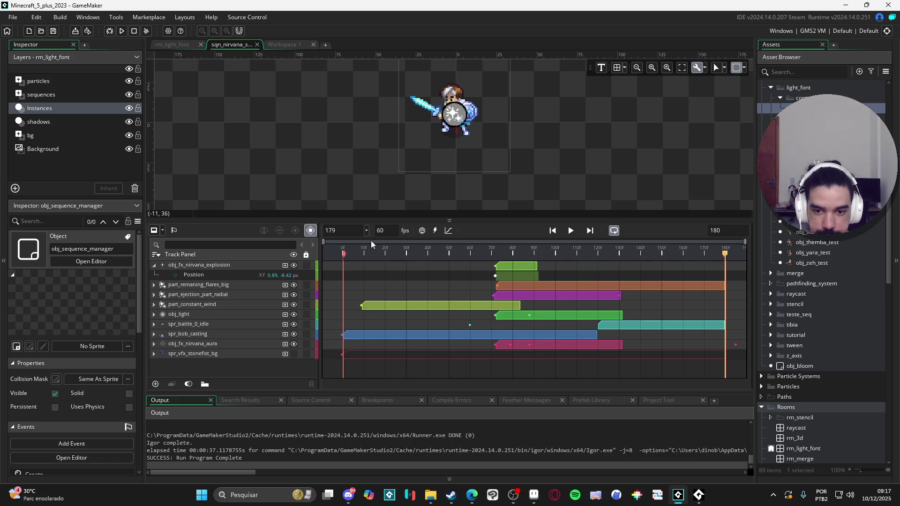
pyautogui.click(421, 230)
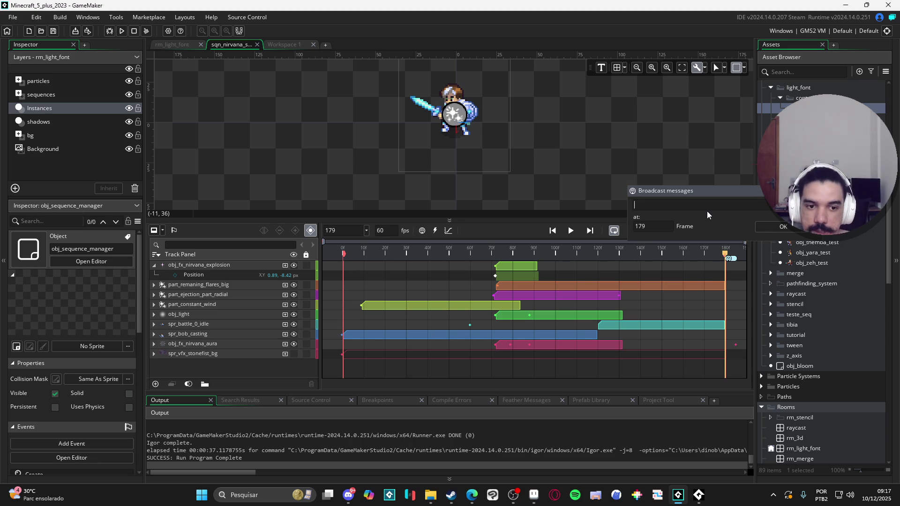
pyautogui.write('rvana_en')
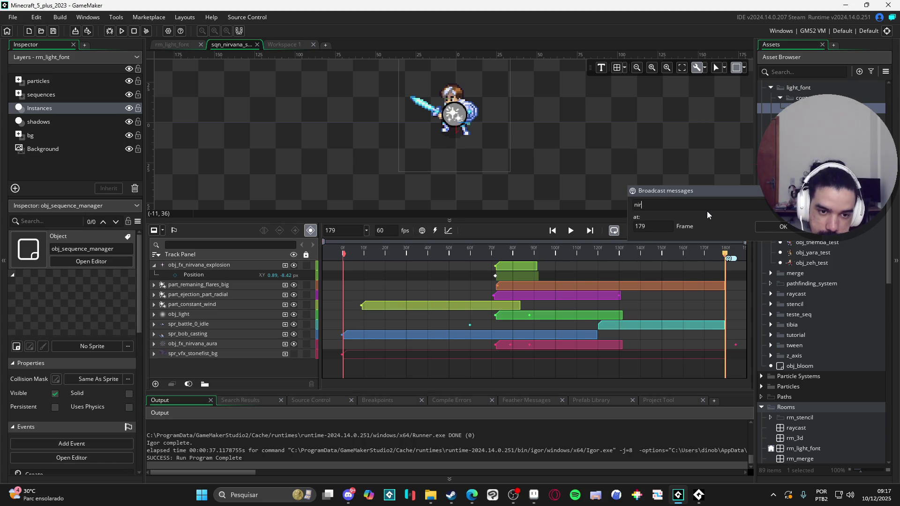
pyautogui.press('Return')
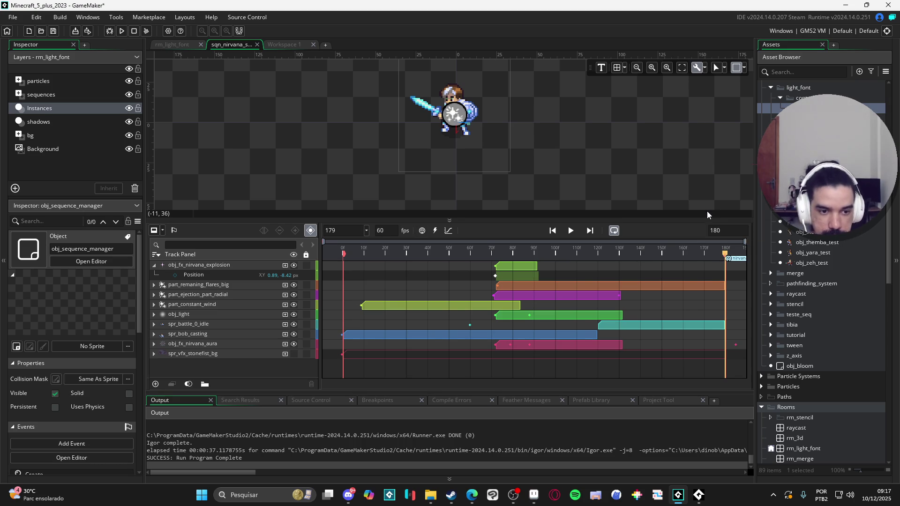
# Step: Add an Other > Broadcast Message event to obj_sequence_manager
pyautogui.click(92, 261)
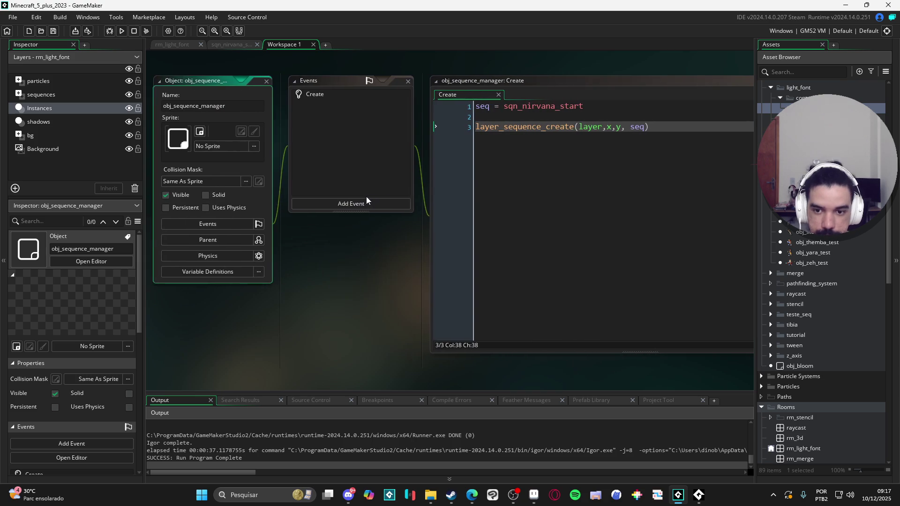
pyautogui.click(370, 204)
pyautogui.moveTo(419, 357)
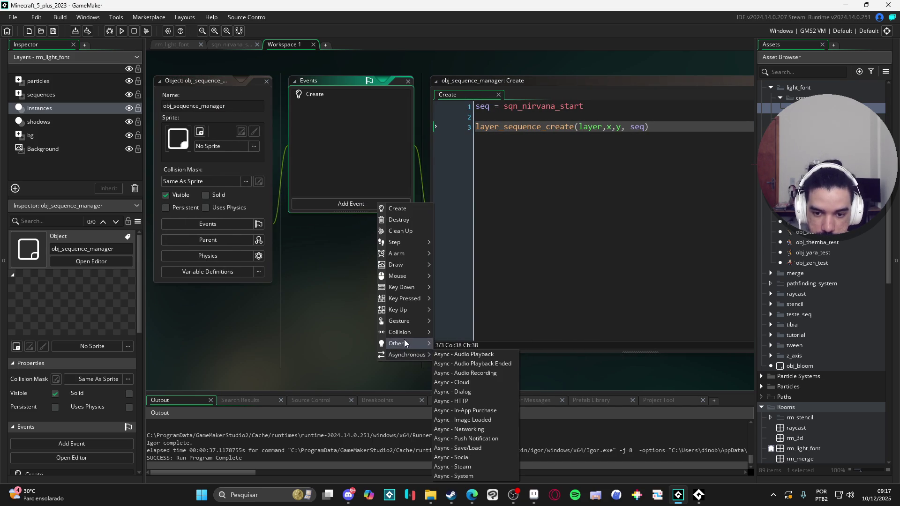
pyautogui.click(485, 465)
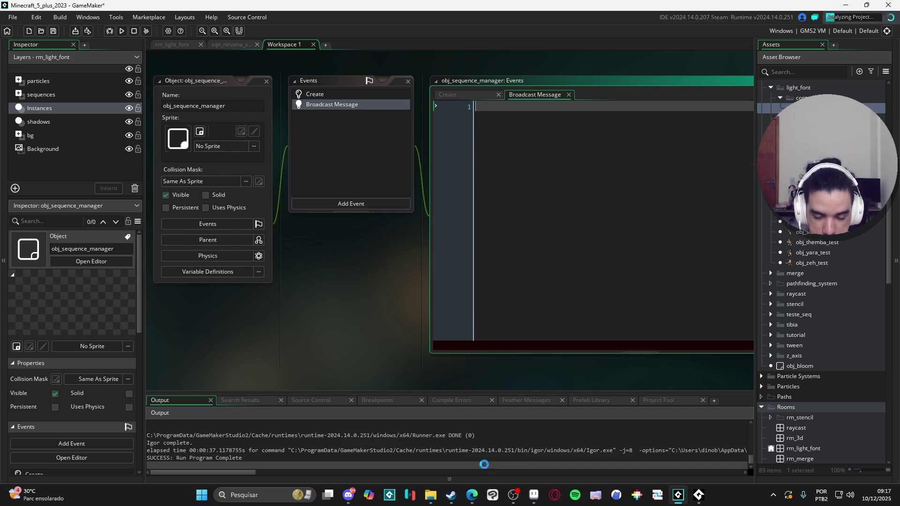
# Step: Paste the manual's example broadcast handler code into the event and save it
pyautogui.moveTo(478, 495)
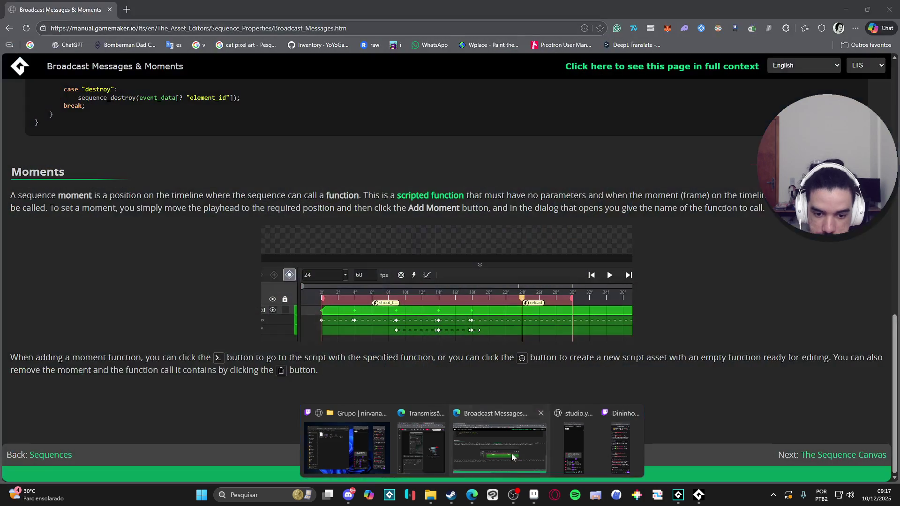
pyautogui.click(497, 457)
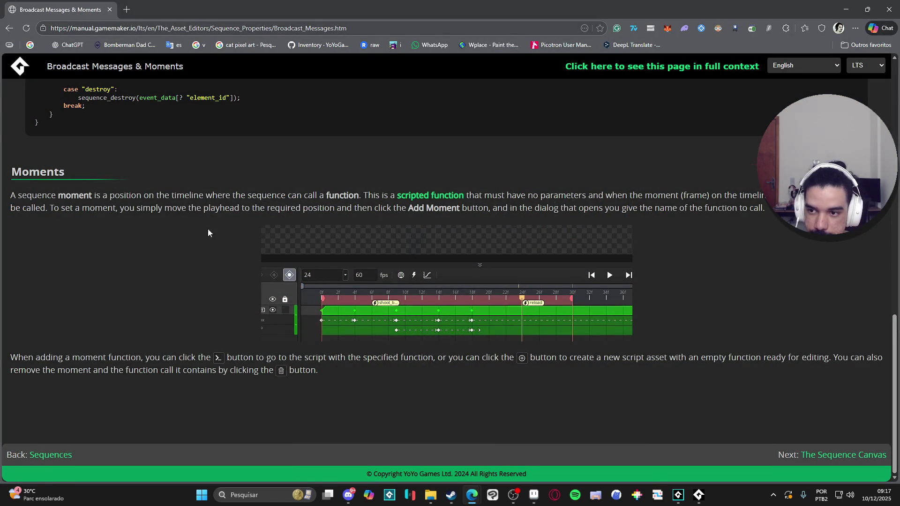
pyautogui.scroll(4, 214, 267)
pyautogui.moveTo(36, 212); pyautogui.dragTo(291, 315)
pyautogui.click(699, 496)
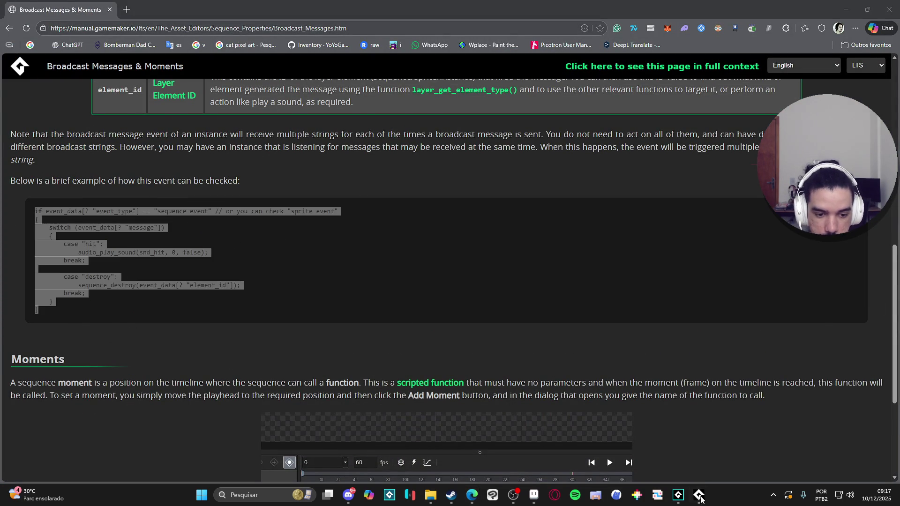
pyautogui.hotkey('ctrl', 'v')
pyautogui.hotkey('ctrl', 's')
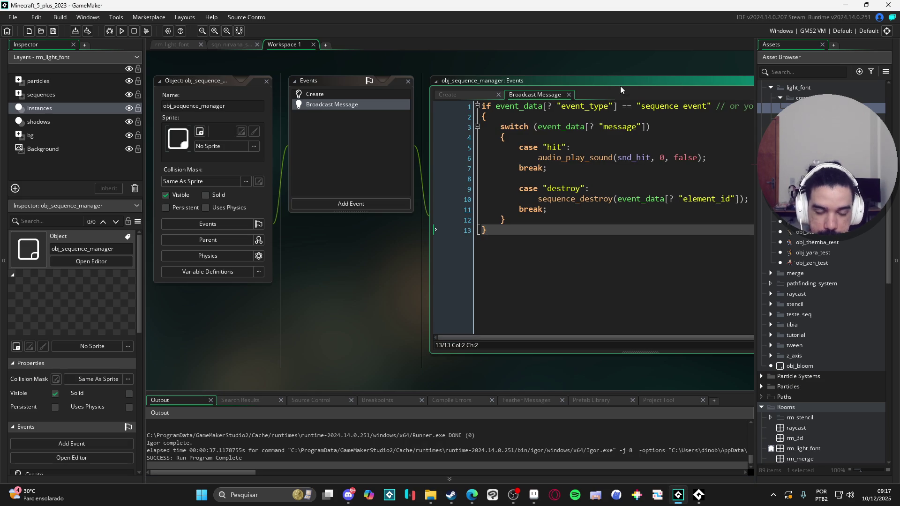
# Step: Delete the destroy case and rename the hit case to "nirvana end"
pyautogui.click(673, 84)
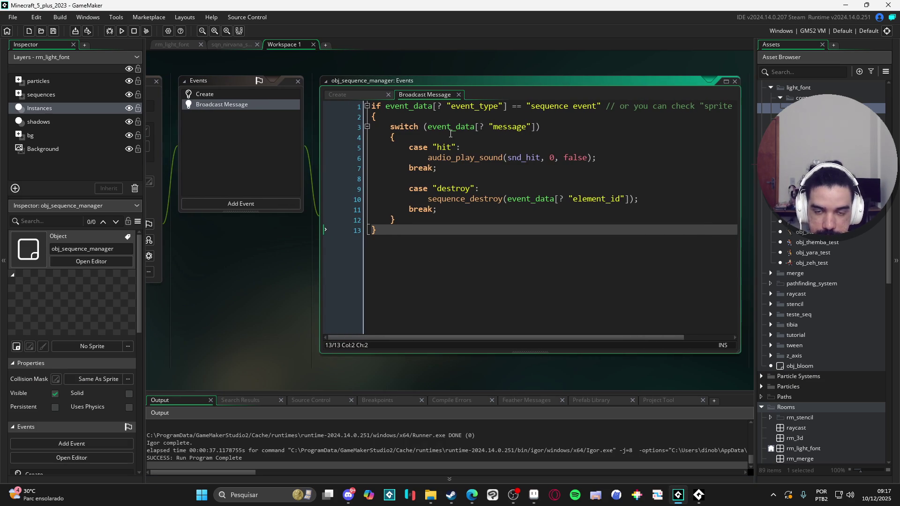
pyautogui.moveTo(453, 212); pyautogui.dragTo(471, 177)
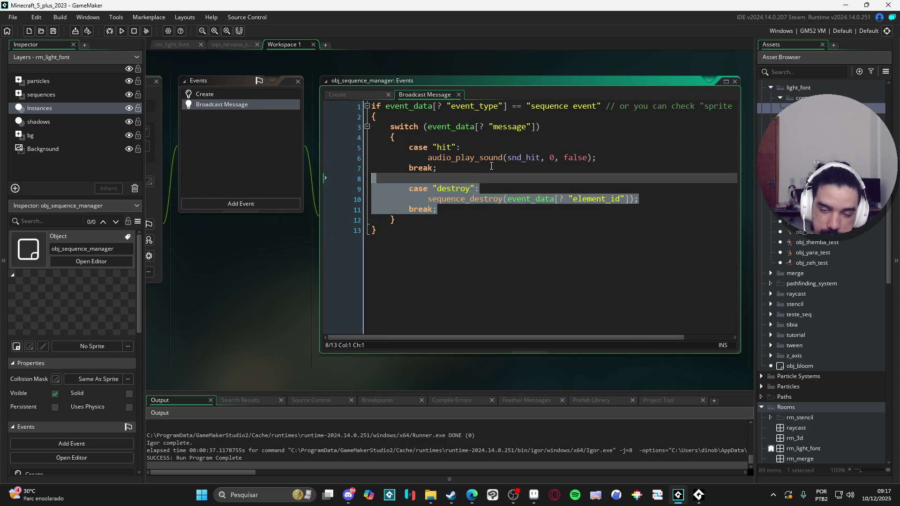
pyautogui.press('BackSpace')
pyautogui.doubleClick(445, 148)
pyautogui.write('nirvana end')
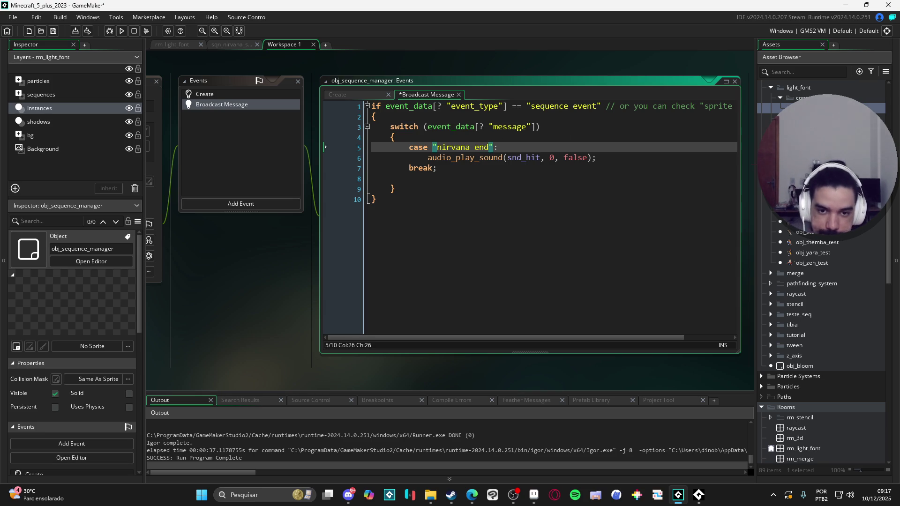
pyautogui.press('Down')
pyautogui.press('End')
pyautogui.hotkey('shift', 'Home')
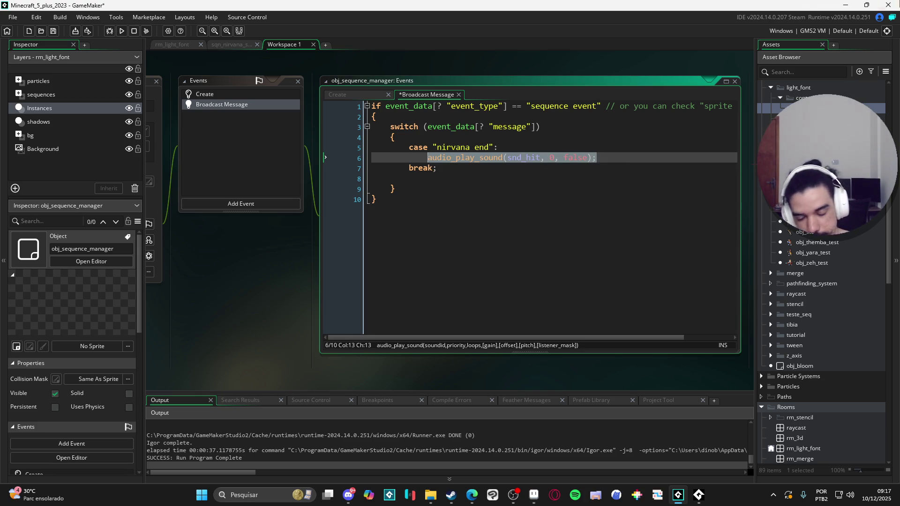
# Step: Replace the sound line with sequence_destroy(seq) and a seq = layer_sequence_create call
pyautogui.write('sequence_d')
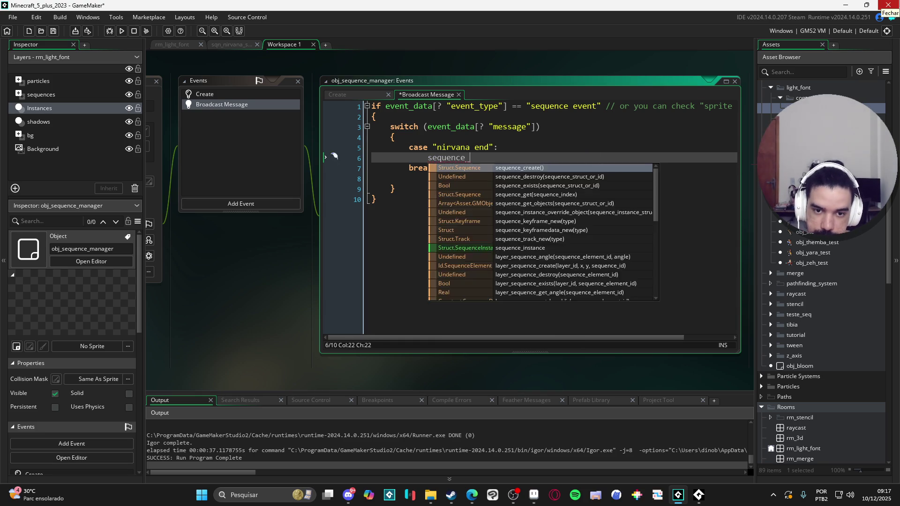
pyautogui.press('Return')
pyautogui.write('seq')
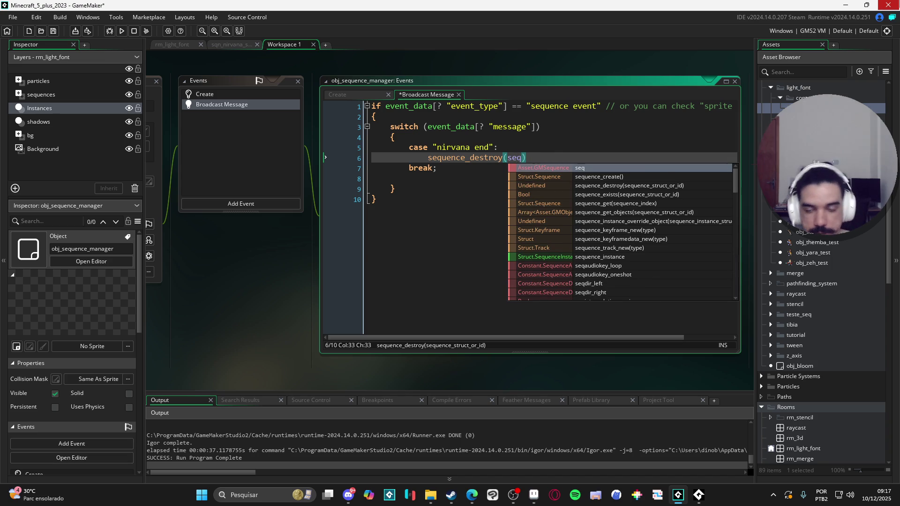
pyautogui.click(579, 153)
pyautogui.press('Return')
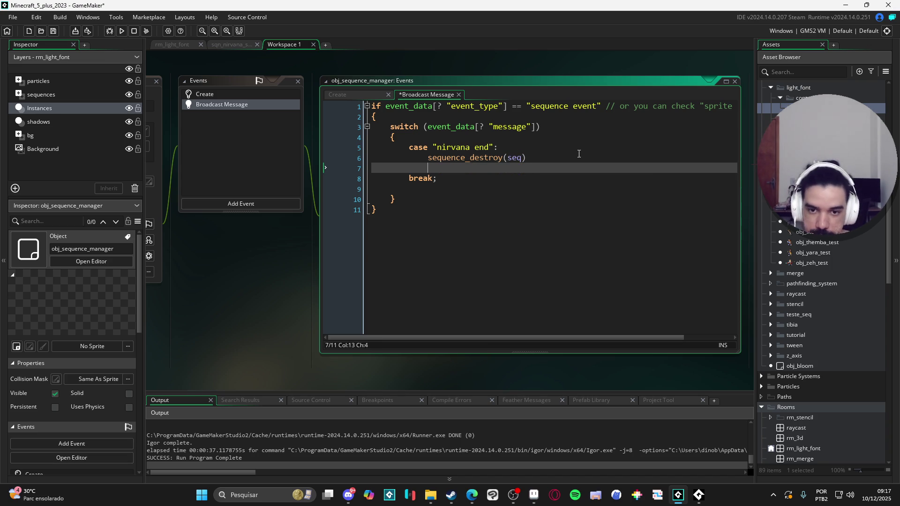
pyautogui.write('seq = la')
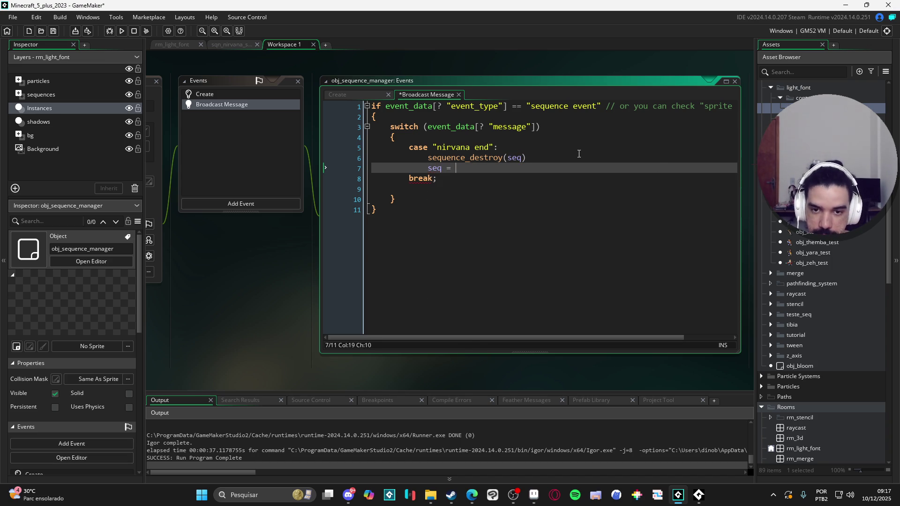
pyautogui.write('yer_sequen')
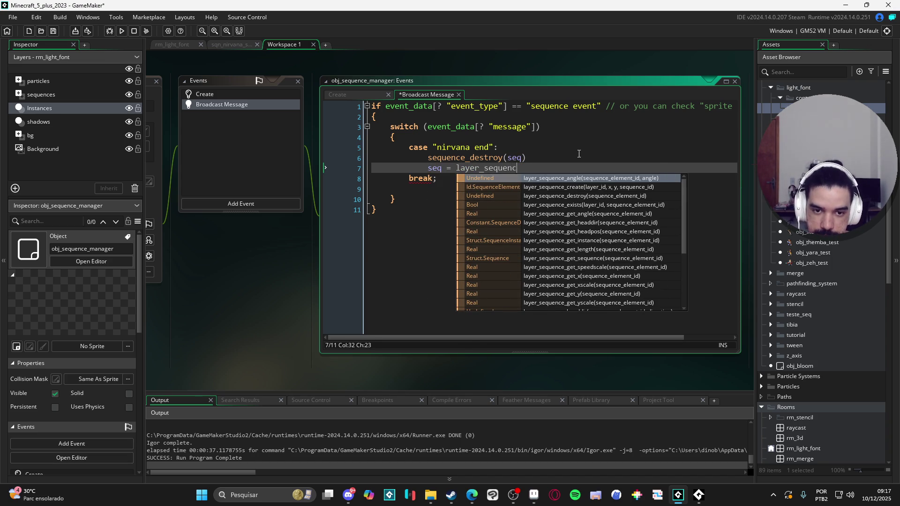
pyautogui.write('c')
pyautogui.press('Return')
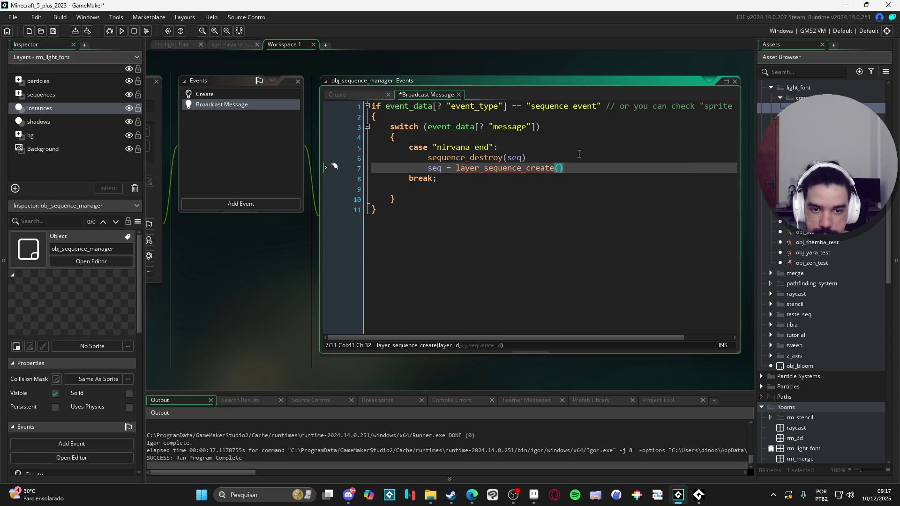
pyautogui.click(230, 93)
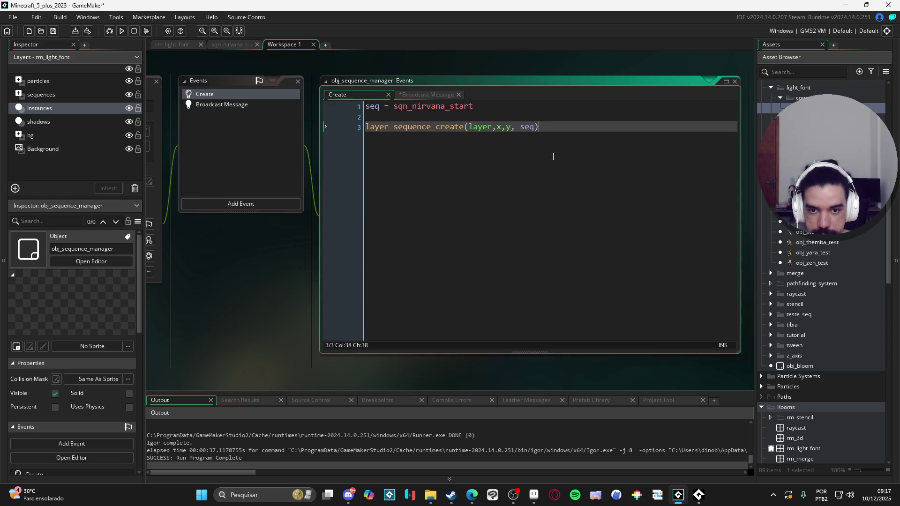
pyautogui.click(240, 105)
pyautogui.moveTo(588, 165); pyautogui.dragTo(427, 172)
pyautogui.write('layer_sequence_create(layer,x,y, seq)')
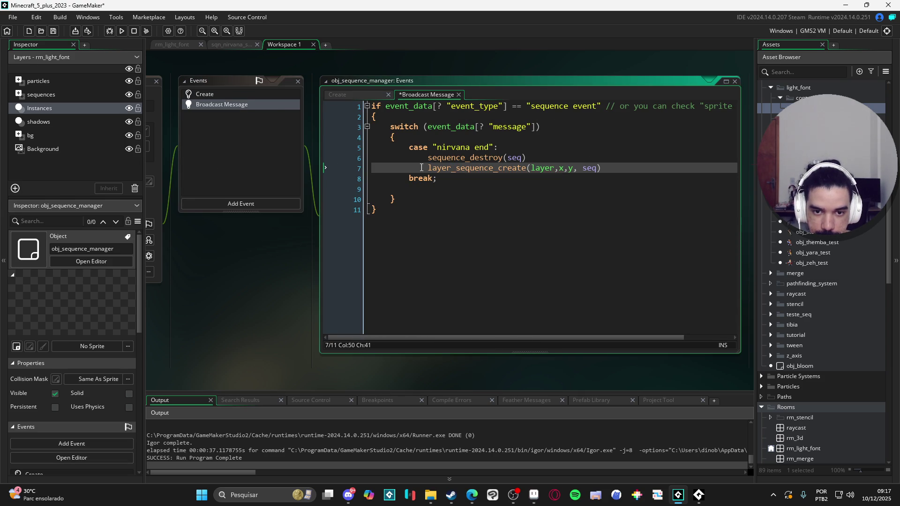
# Step: In the Create event, store the created sqn_nirvana_start sequence in seq
pyautogui.click(227, 94)
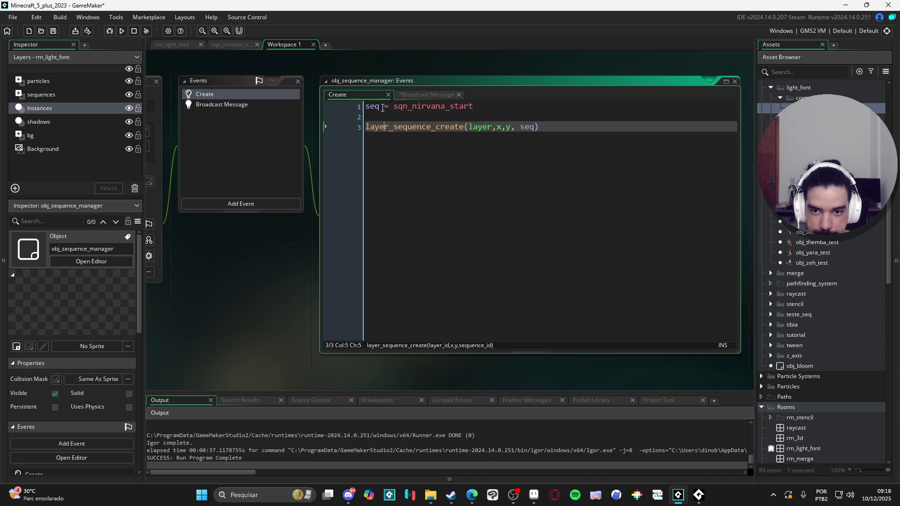
pyautogui.click(366, 131)
pyautogui.click(392, 118)
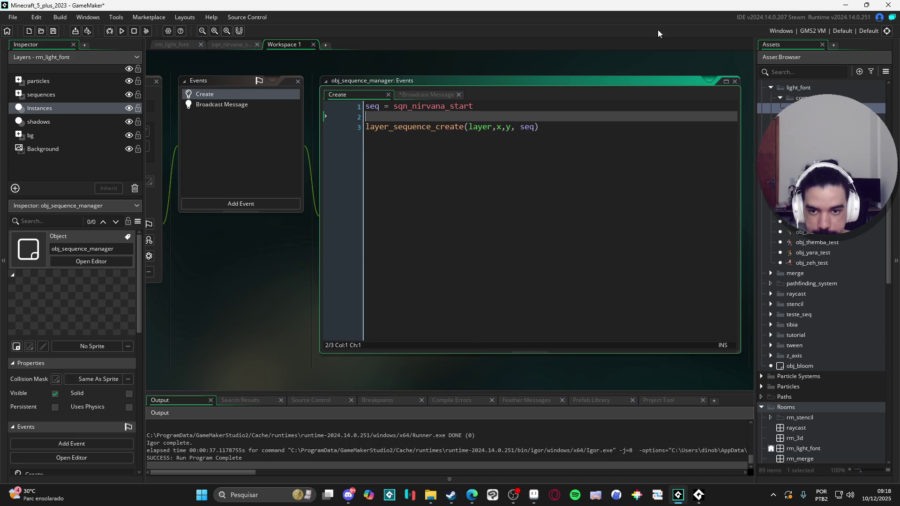
pyautogui.doubleClick(434, 106)
pyautogui.hotkey('ctrl', 'c')
pyautogui.doubleClick(527, 127)
pyautogui.hotkey('ctrl', 'v')
pyautogui.moveTo(605, 127); pyautogui.dragTo(365, 127)
pyautogui.press('BackSpace')
pyautogui.moveTo(474, 106); pyautogui.dragTo(397, 107)
pyautogui.write('layer_sequence_create(layer,x,y, sqn_nirvana_start)')
pyautogui.press('Down')
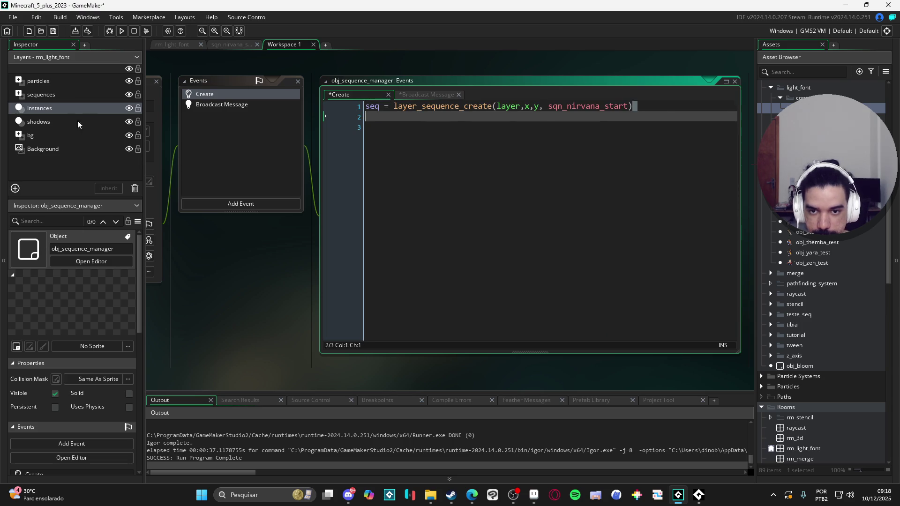
pyautogui.hotkey('shift', 'Up')
pyautogui.hotkey('ctrl', 'c')
# Step: Use the same seq assignment on line 7 of the Broadcast Message event and save both
pyautogui.click(234, 105)
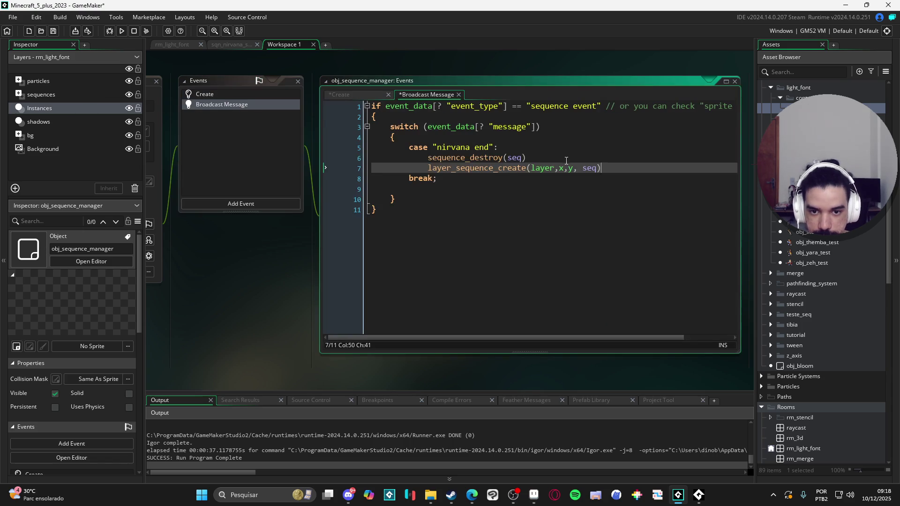
pyautogui.moveTo(602, 168); pyautogui.dragTo(428, 173)
pyautogui.hotkey('ctrl', 'v')
pyautogui.press('Down')
pyautogui.press('Down')
pyautogui.hotkey('ctrl', 's')
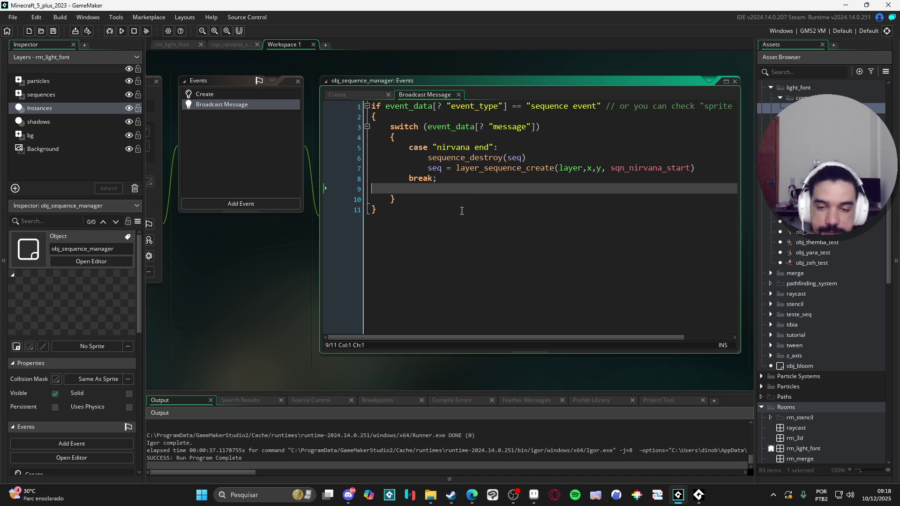
pyautogui.click(229, 96)
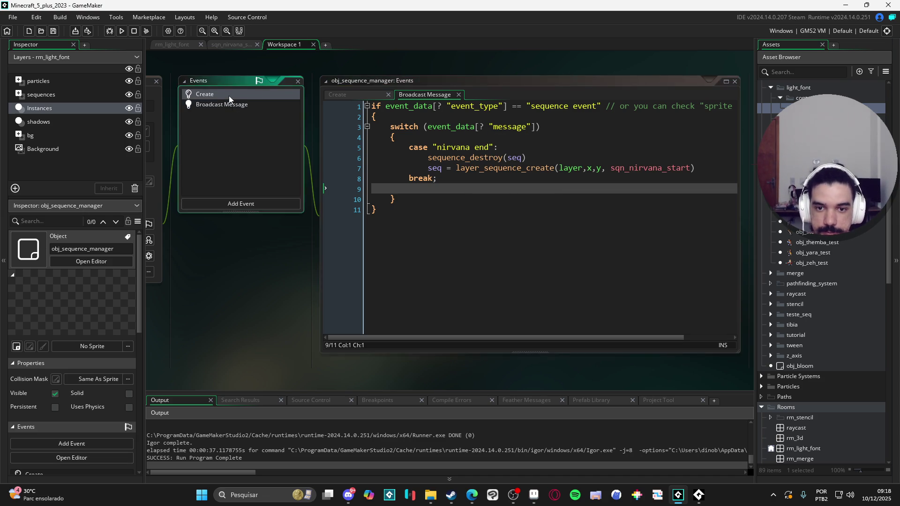
pyautogui.click(229, 105)
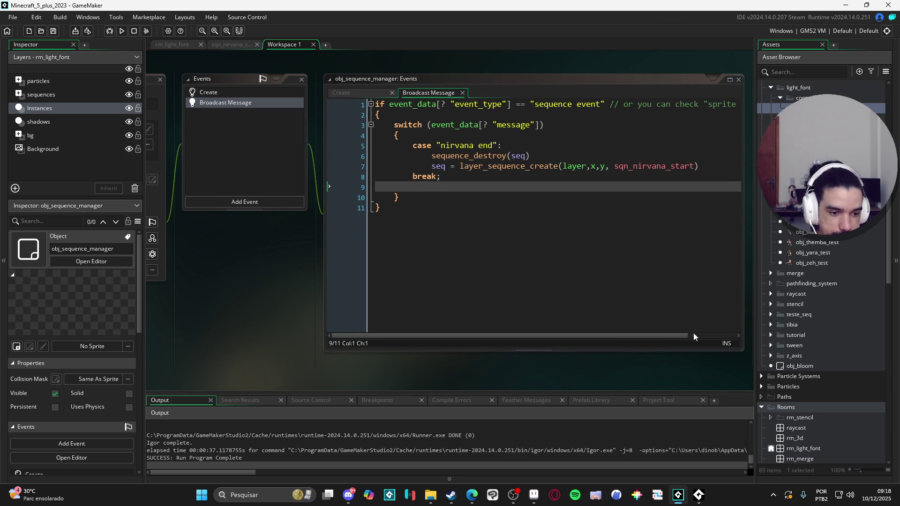
pyautogui.click(231, 45)
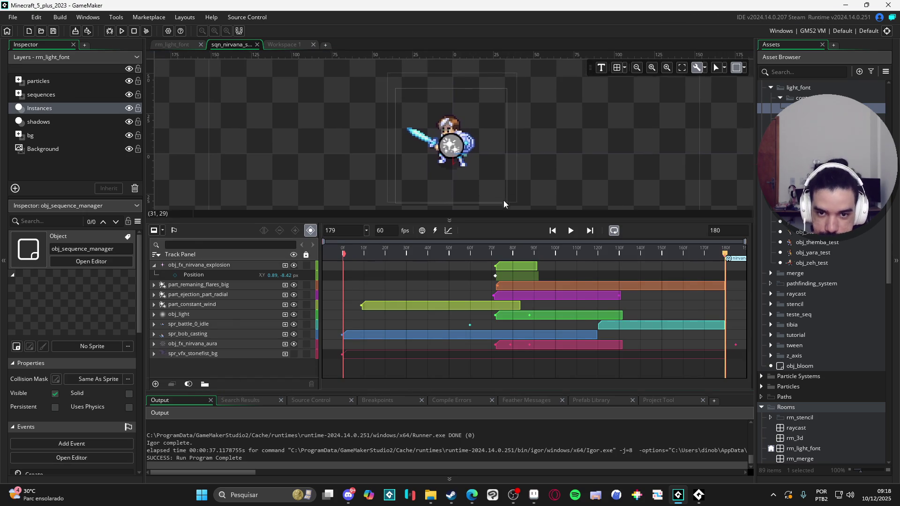
# Step: Recentre the sequence canvas and select the part_remaning_flares_big track
pyautogui.scroll(-1, 511, 168)
pyautogui.scroll(-3, 592, 122)
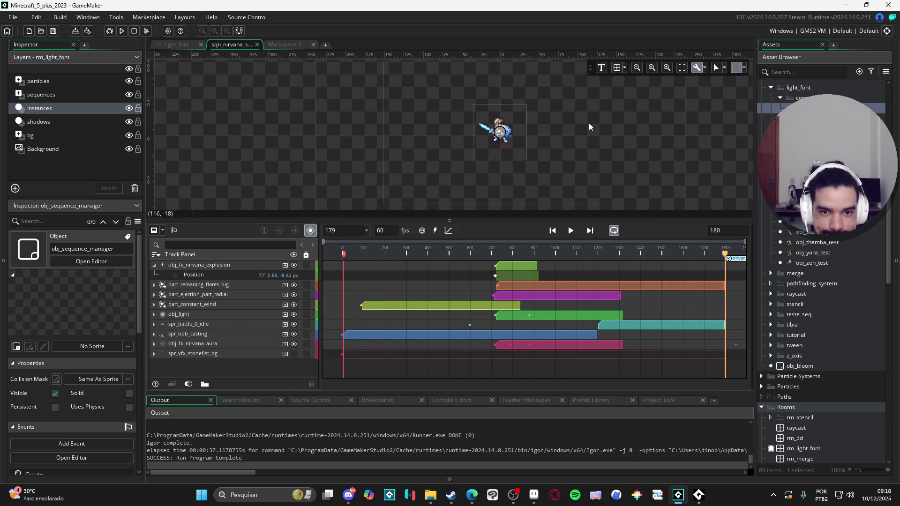
pyautogui.moveTo(565, 141)
pyautogui.mouseDown()
pyautogui.moveTo(542, 139)
pyautogui.moveTo(559, 94)
pyautogui.moveTo(555, 119)
pyautogui.mouseUp()
pyautogui.click(153, 266)
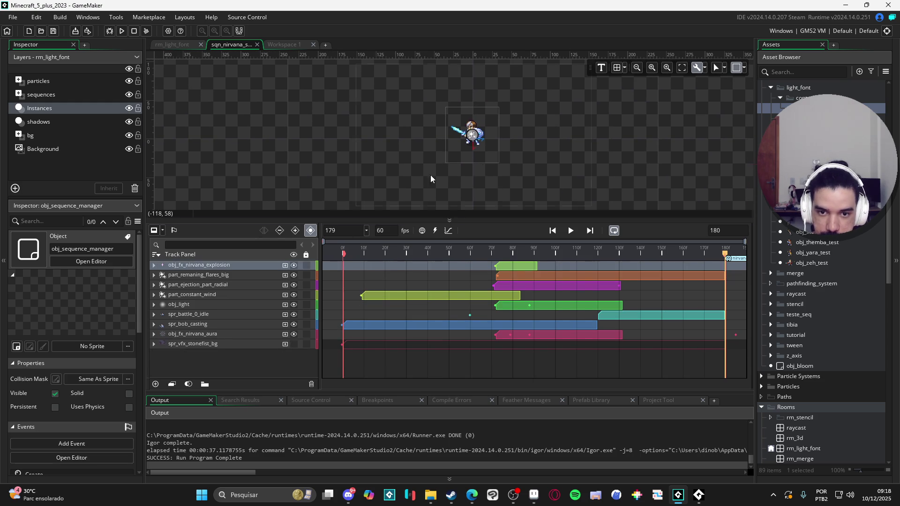
pyautogui.click(474, 149)
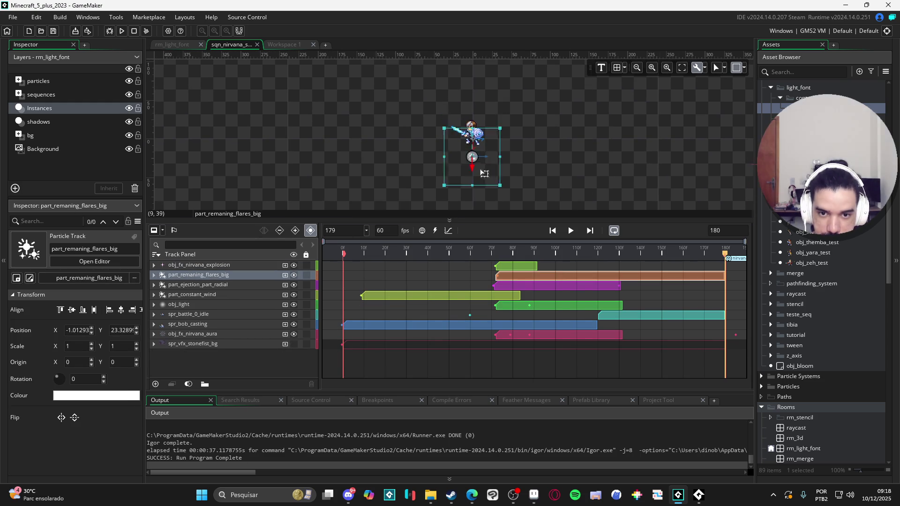
# Step: Check the Canvas frame settings and zoom, then return to Workspace 1
pyautogui.click(744, 70)
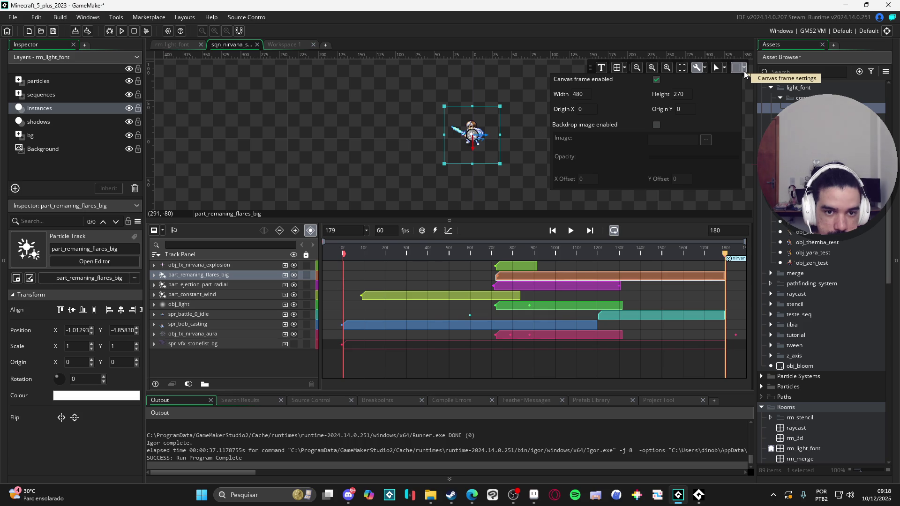
pyautogui.scroll(-2, 517, 126)
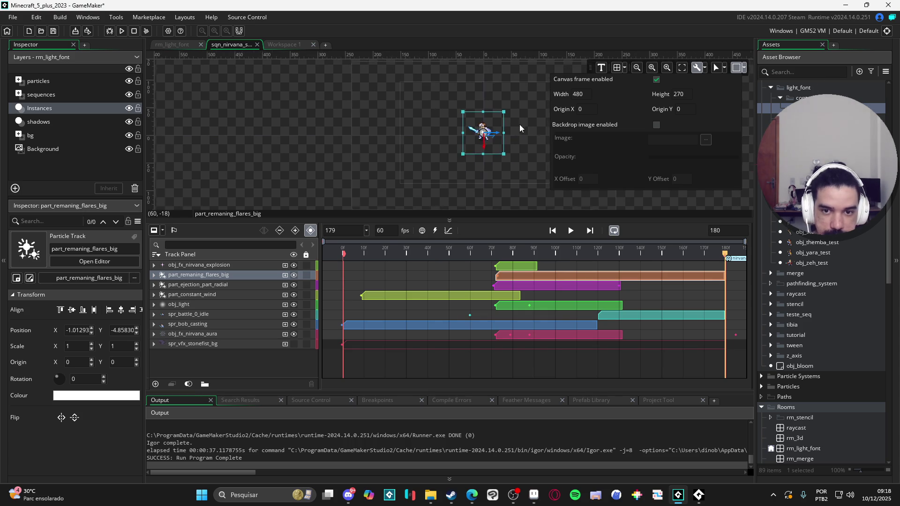
pyautogui.scroll(1, 483, 123)
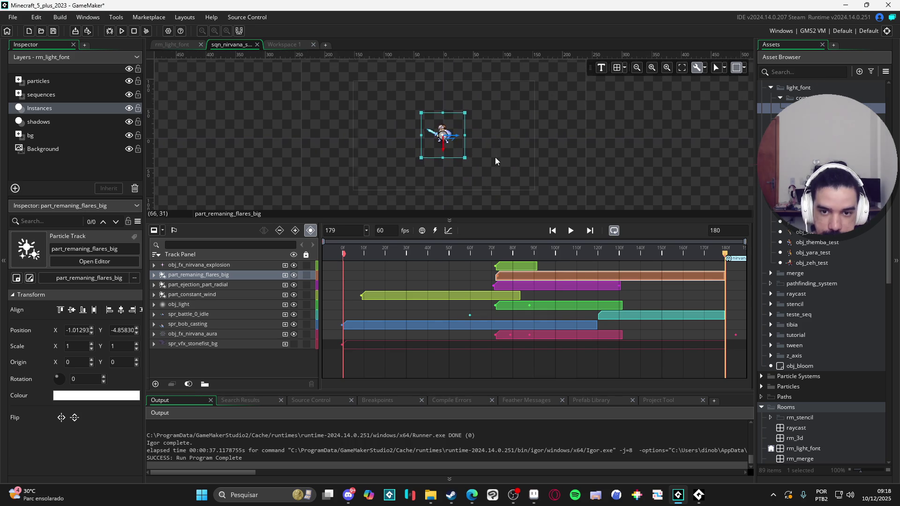
pyautogui.scroll(1, 507, 145)
pyautogui.click(282, 45)
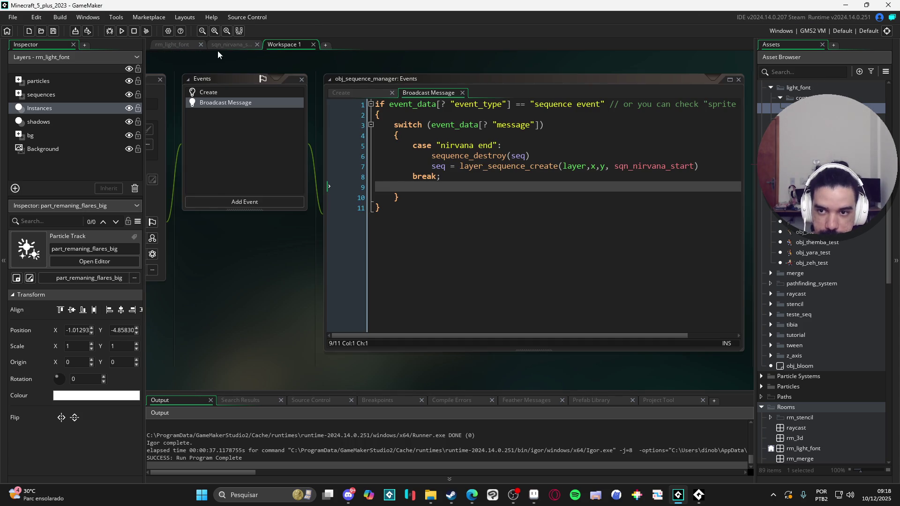
# Step: Test-run the game from rm_light_font and close it
pyautogui.click(172, 45)
pyautogui.press('F5')
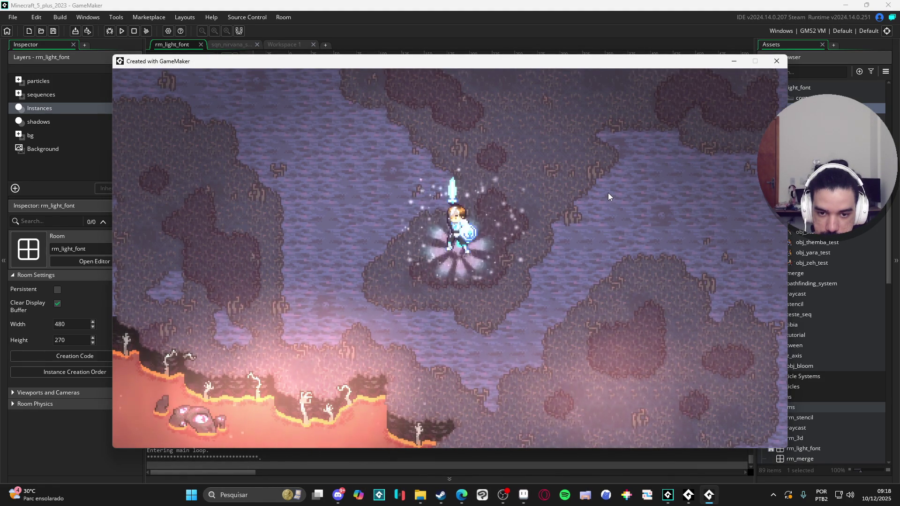
pyautogui.click(777, 61)
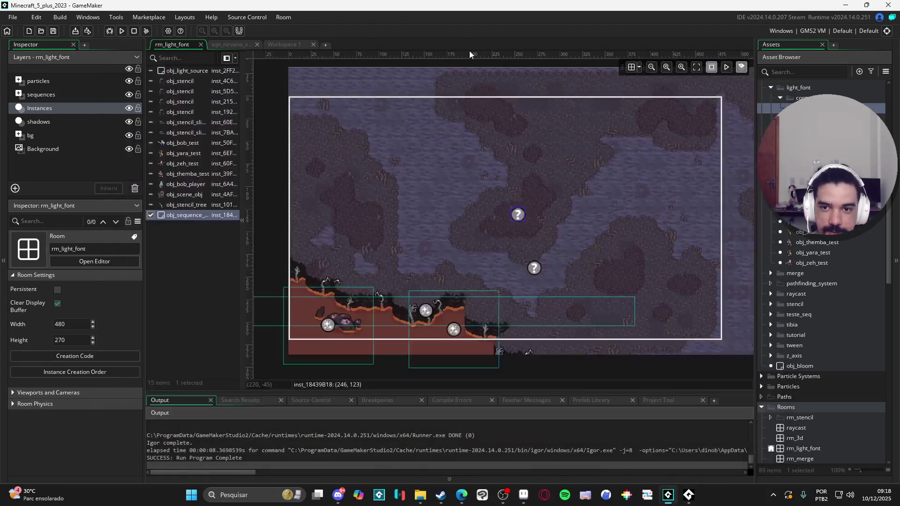
pyautogui.click(225, 44)
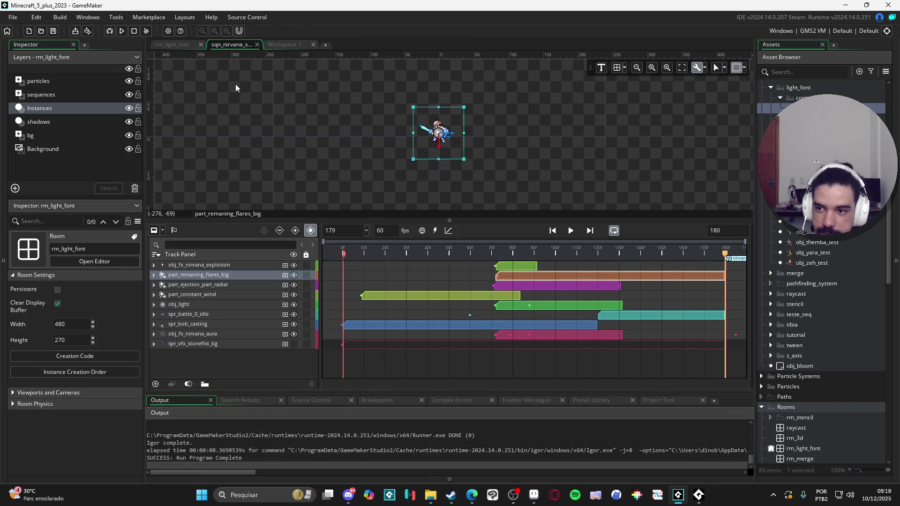
# Step: Review the particles, sequences, Instances and shadows layers, enlarge Output, and reopen obj_sequence_manager
pyautogui.click(106, 94)
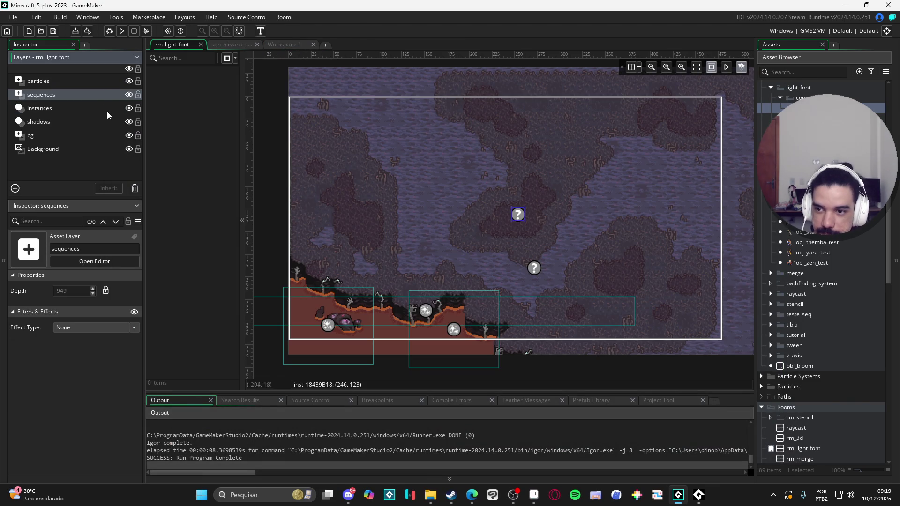
pyautogui.click(88, 80)
pyautogui.click(88, 93)
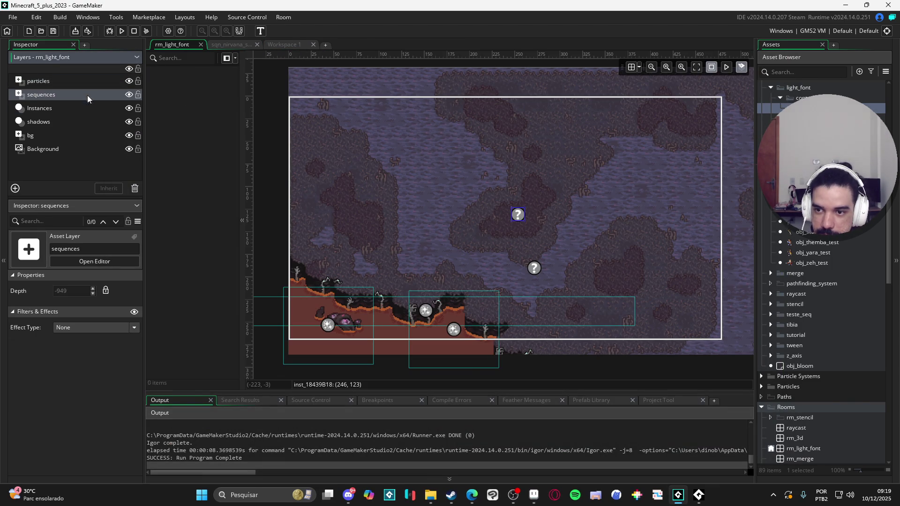
pyautogui.click(82, 111)
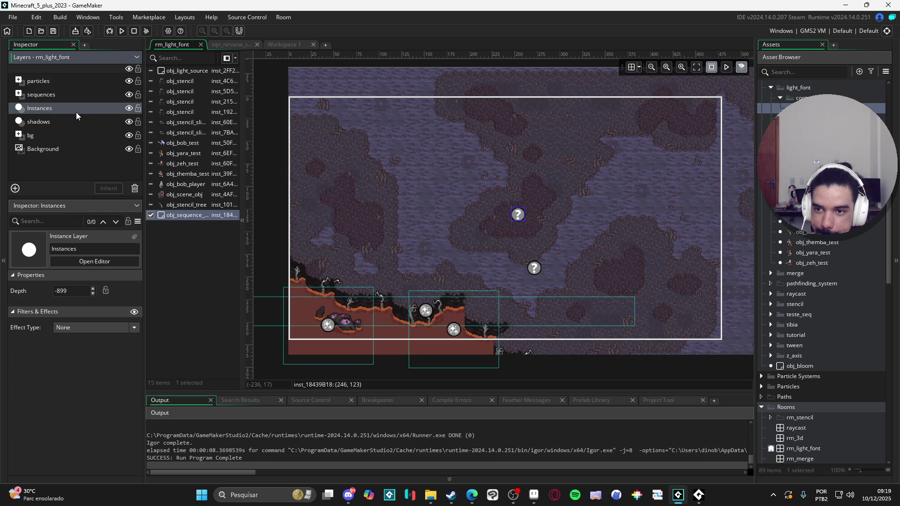
pyautogui.click(64, 123)
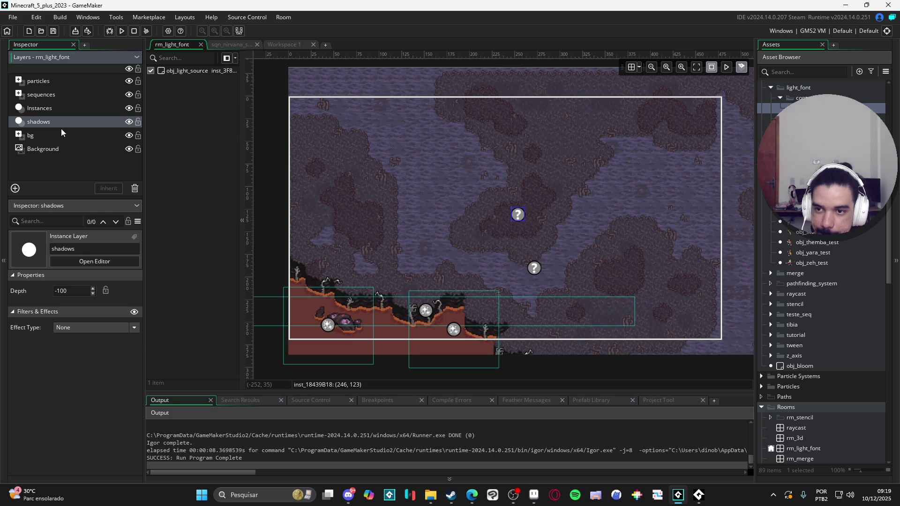
pyautogui.click(63, 107)
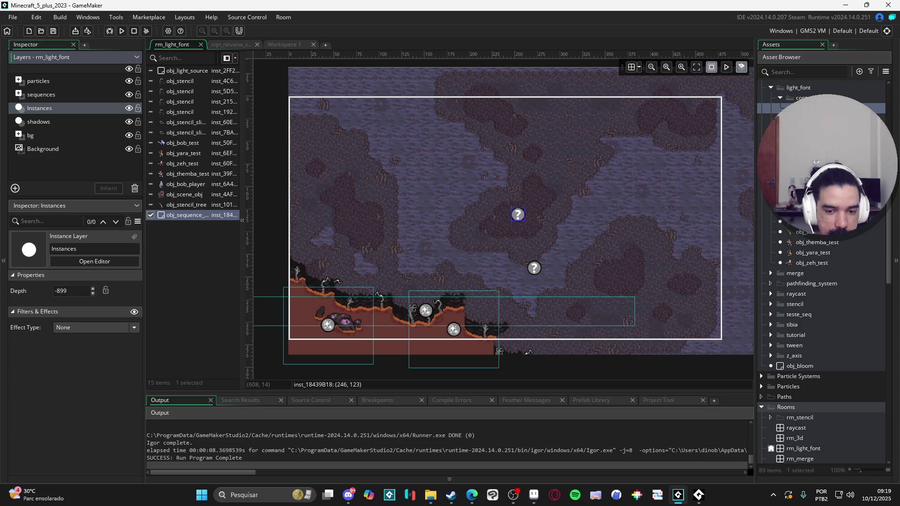
pyautogui.moveTo(625, 393); pyautogui.dragTo(626, 285)
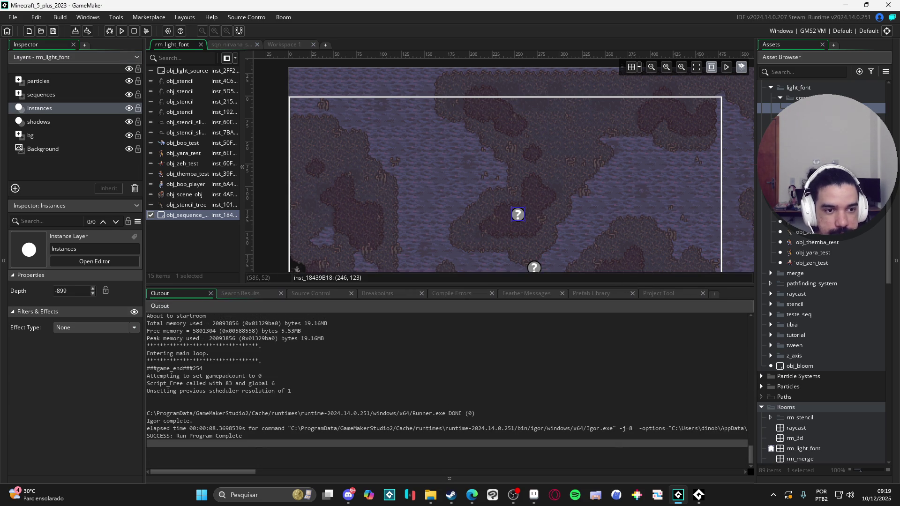
pyautogui.doubleClick(518, 215)
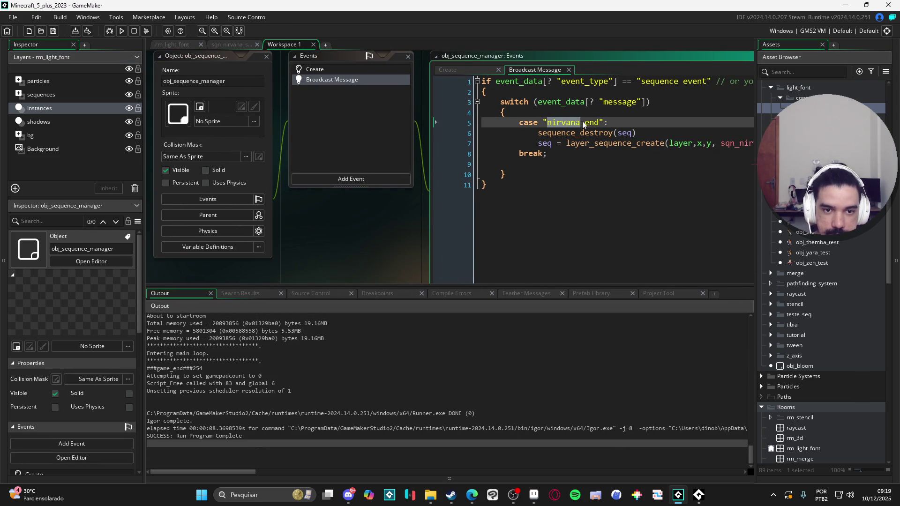
# Step: Replace the case string with nirvana_end copied from the frame-179 marker, then run the game
pyautogui.moveTo(600, 123); pyautogui.dragTo(545, 125)
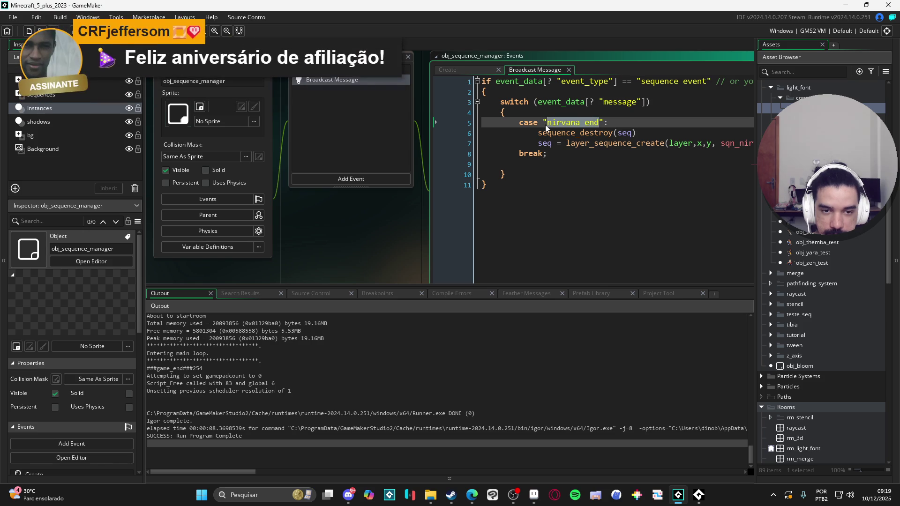
pyautogui.click(230, 44)
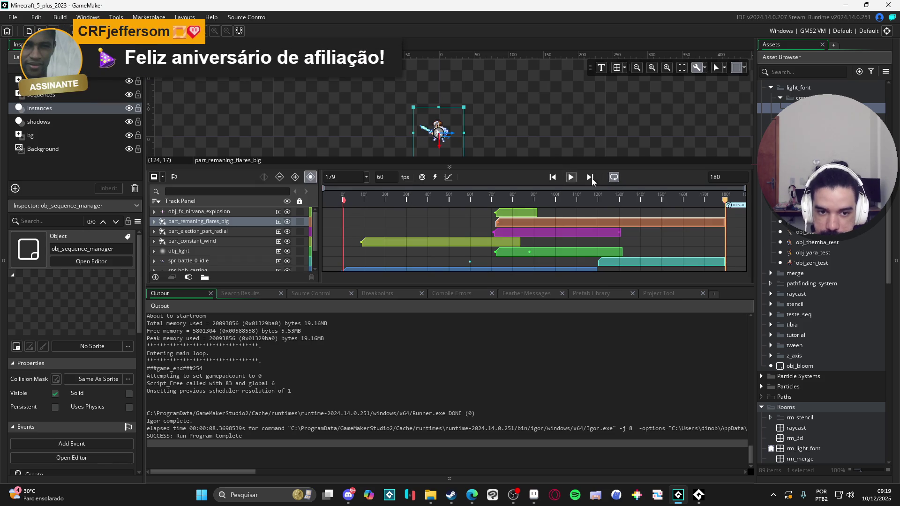
pyautogui.doubleClick(734, 206)
pyautogui.hotkey('ctrl', 'a')
pyautogui.hotkey('ctrl', 'c')
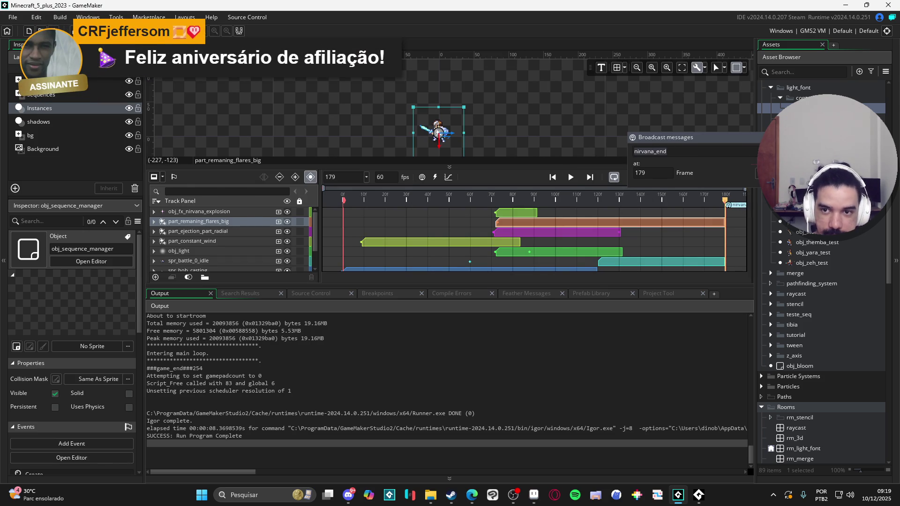
pyautogui.click(197, 44)
pyautogui.hotkey('ctrl', 'v')
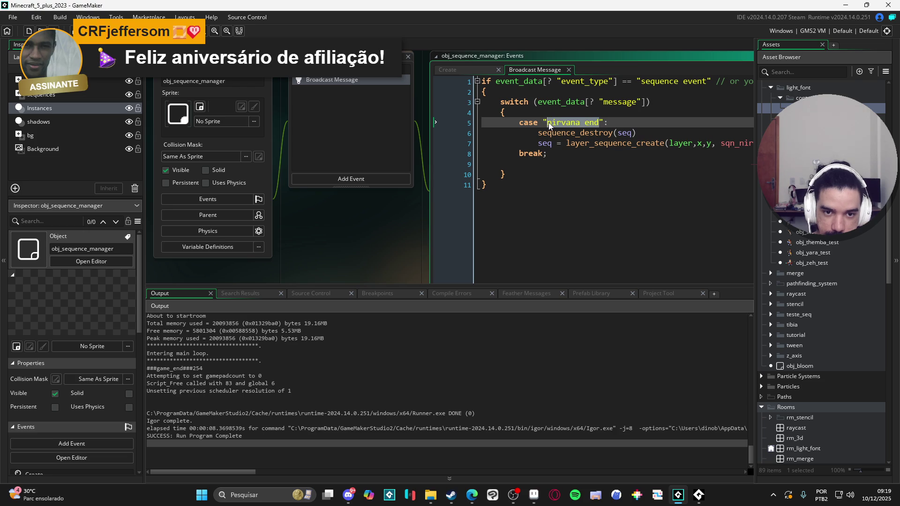
pyautogui.press('Down')
pyautogui.press('Down')
pyautogui.press('Down')
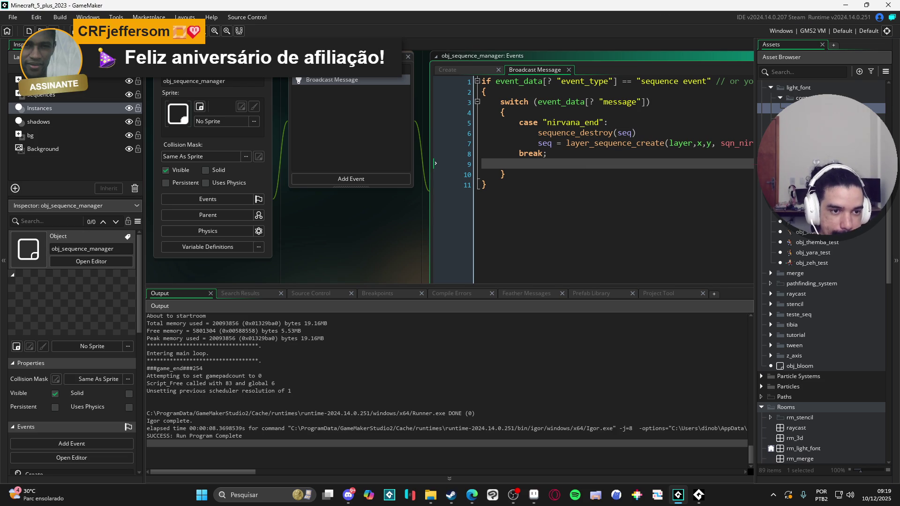
pyautogui.press('F5')
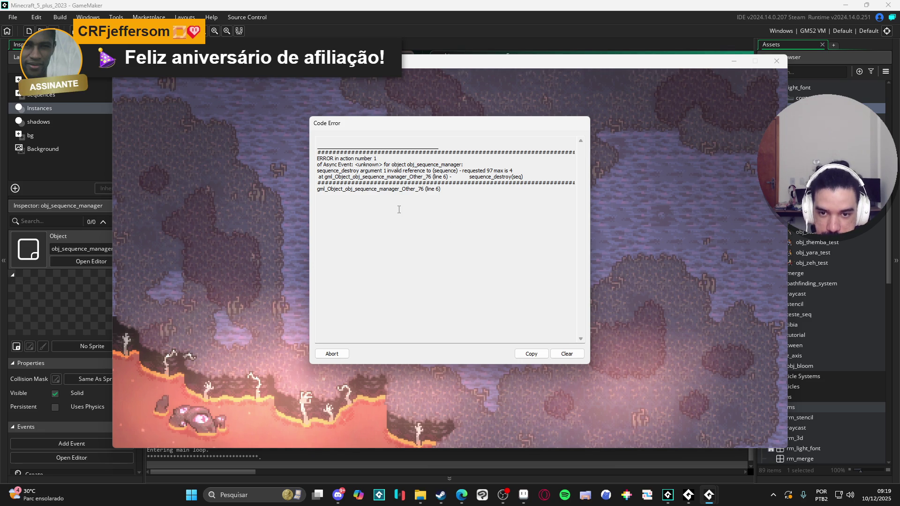
# Step: Dismiss the sequence_destroy Code Error and close the game window
pyautogui.click(346, 354)
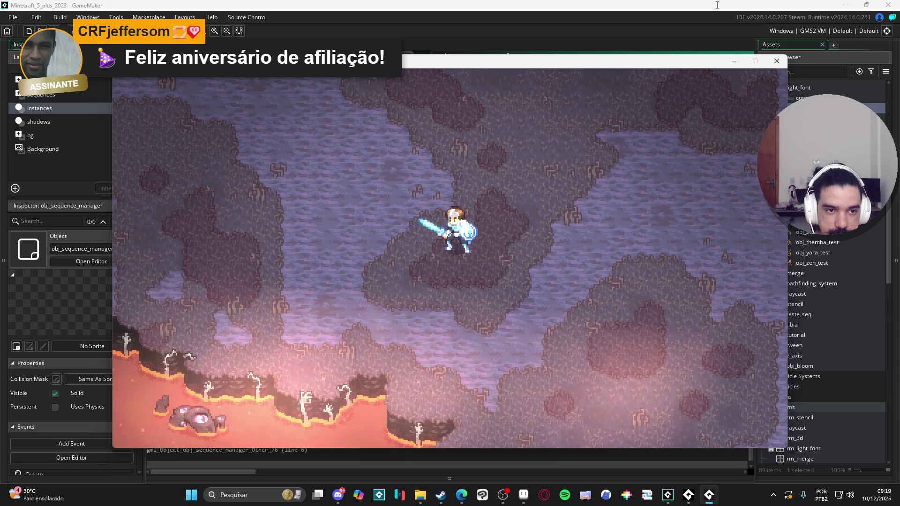
pyautogui.click(777, 61)
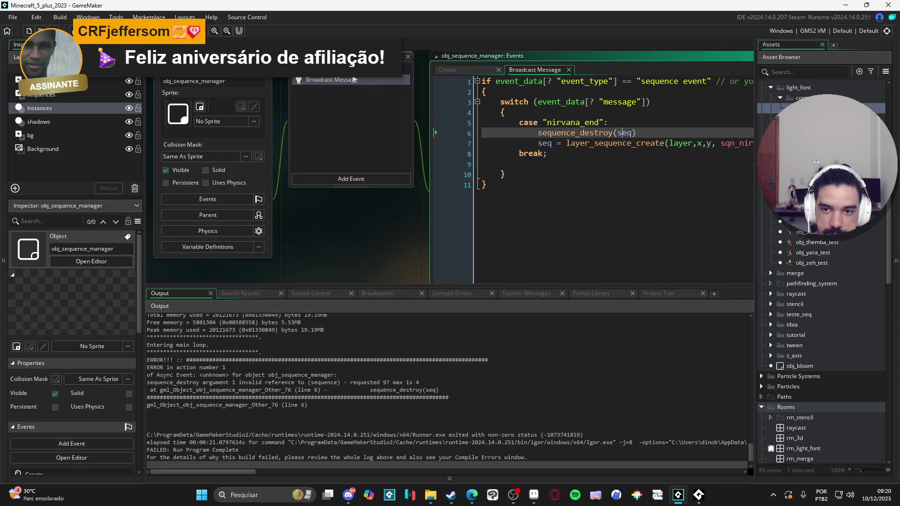
# Step: Change line 6 to layer_sequence_destroy(seq) and save the Broadcast Message code
pyautogui.click(448, 69)
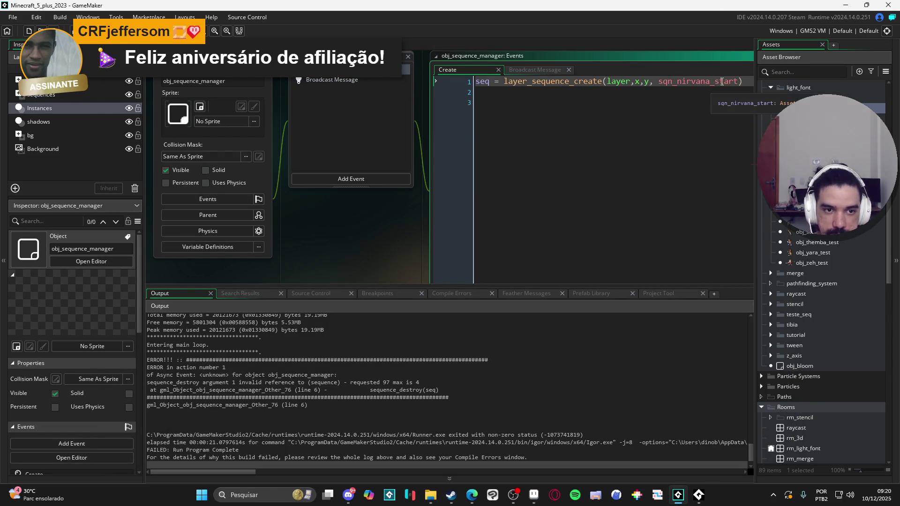
pyautogui.click(322, 83)
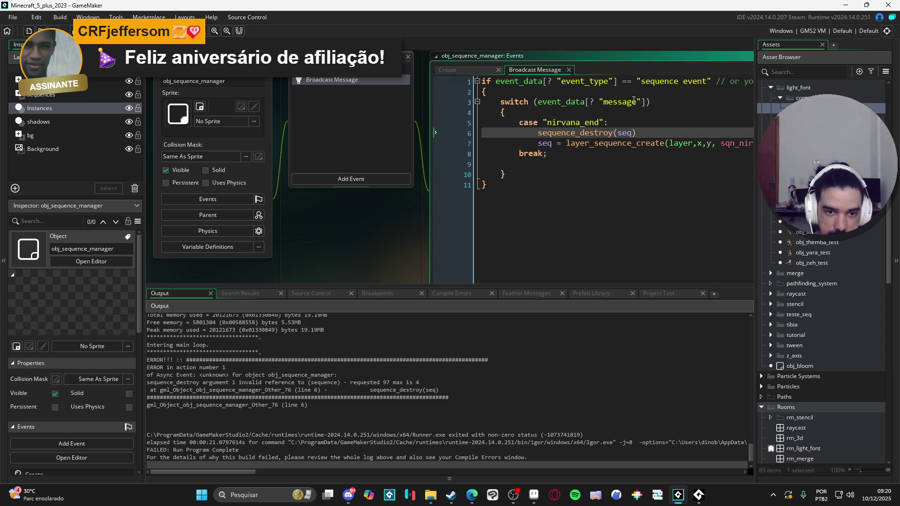
pyautogui.click(661, 57)
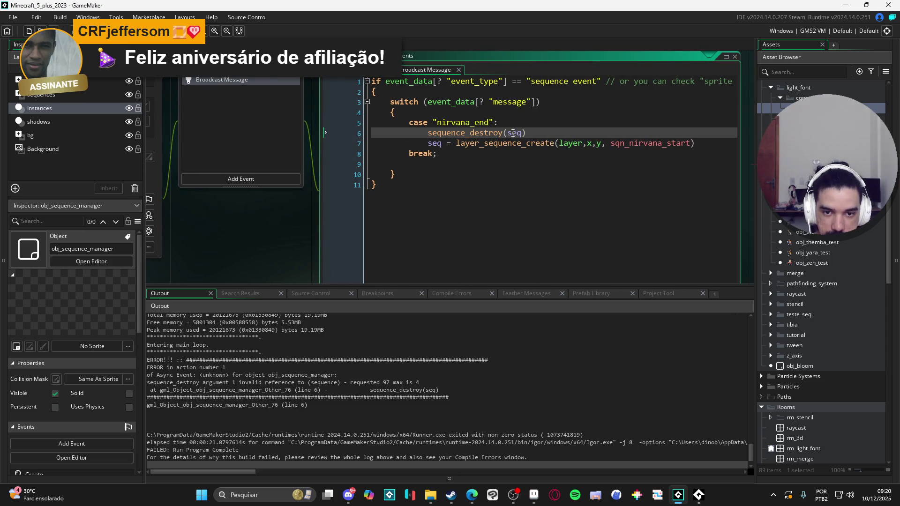
pyautogui.moveTo(486, 134)
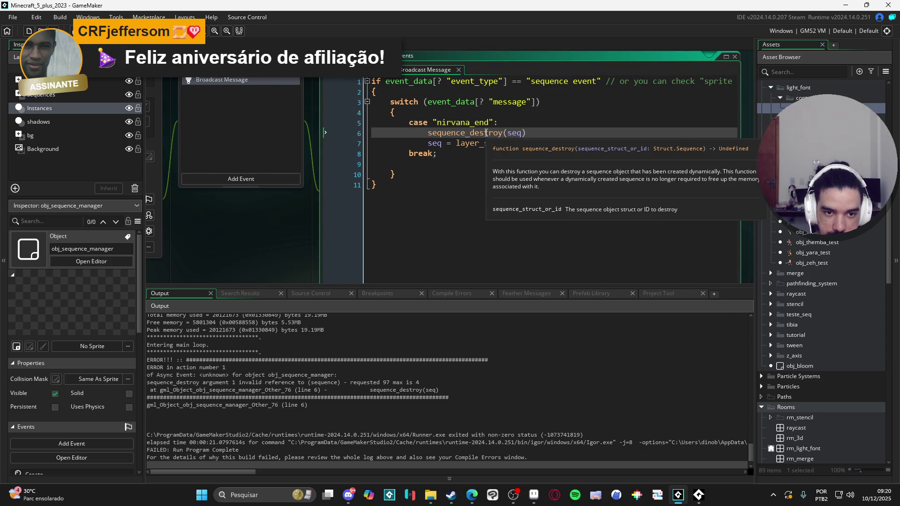
pyautogui.moveTo(533, 133); pyautogui.dragTo(428, 134)
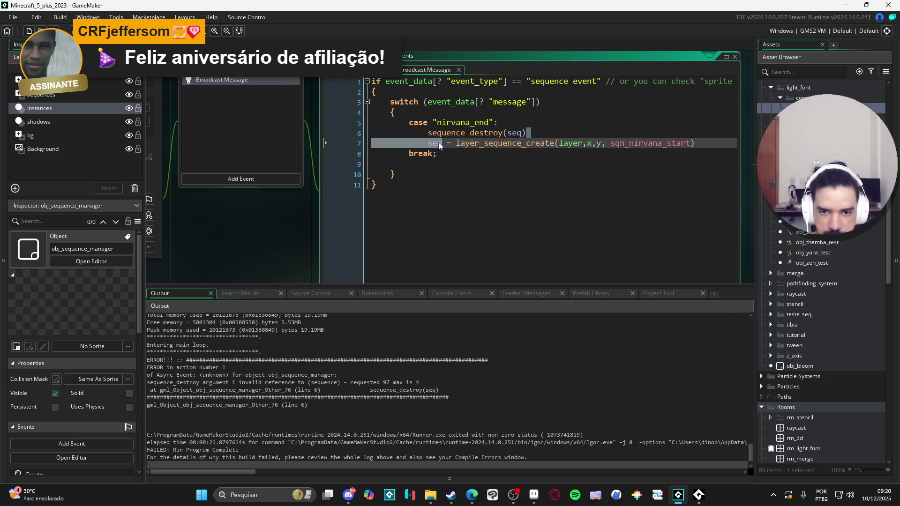
pyautogui.write('layer_sequence')
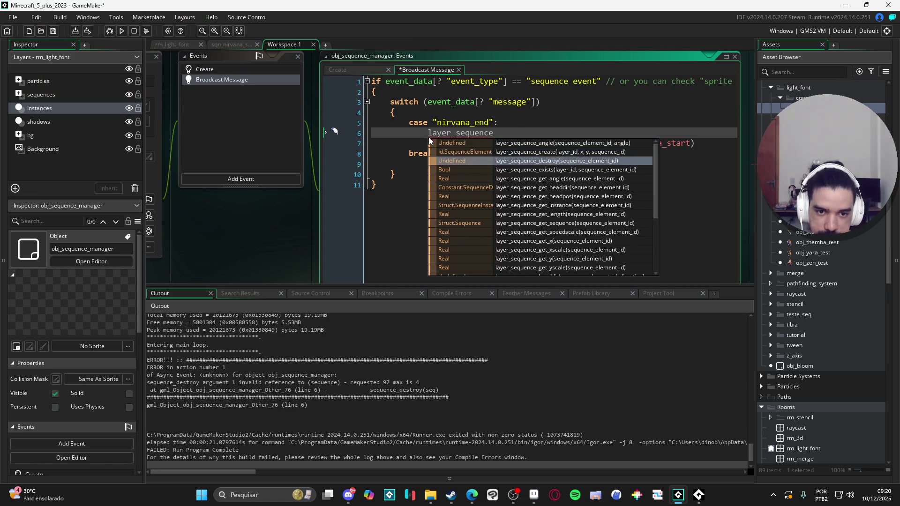
pyautogui.click(516, 160)
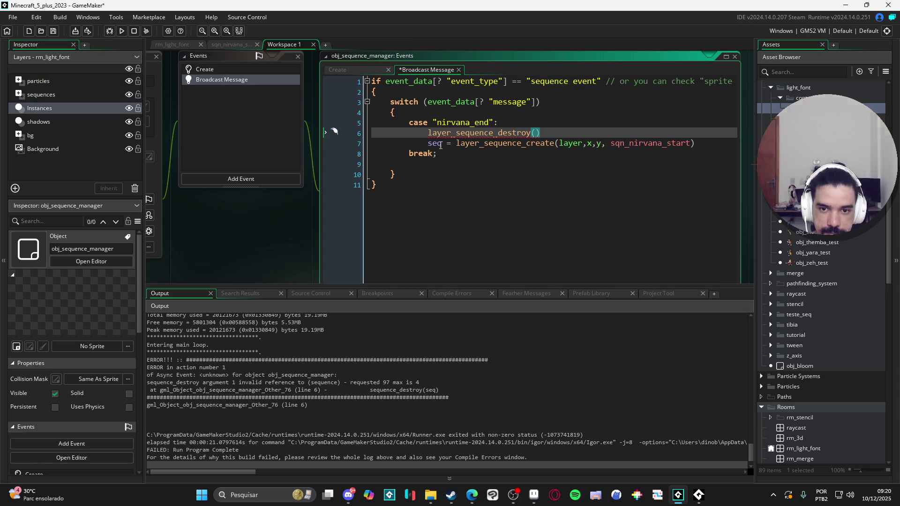
pyautogui.press('Down')
pyautogui.press('Home')
pyautogui.hotkey('ctrl', 'shift', 'Right')
pyautogui.hotkey('ctrl', 's')
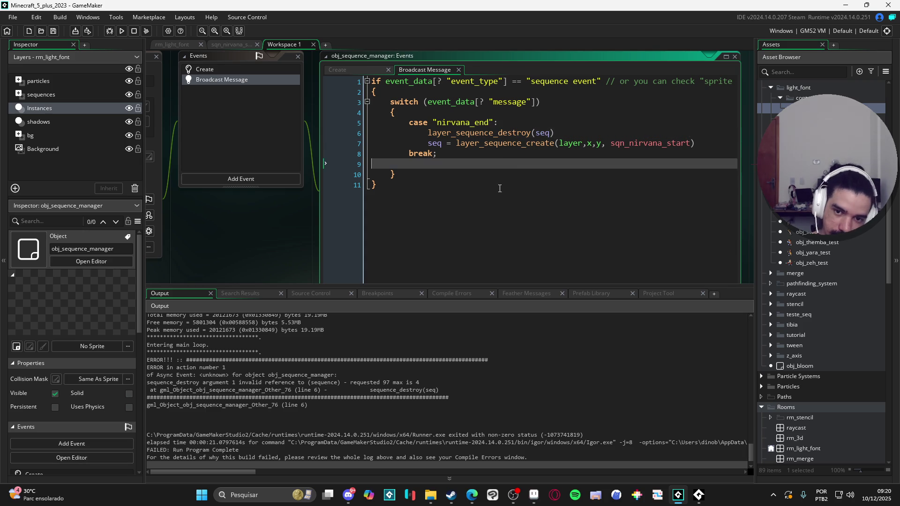
# Step: Delete the leftover blank line 9
pyautogui.click(465, 175)
pyautogui.click(483, 165)
pyautogui.press('BackSpace')
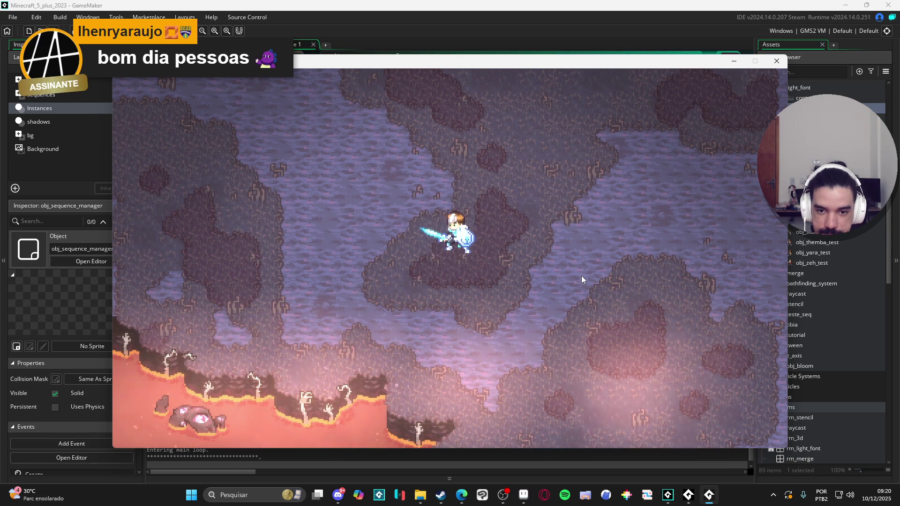
# Step: Close the successful test run and select the nirvana objects group in the Asset Browser
pyautogui.press('Escape')
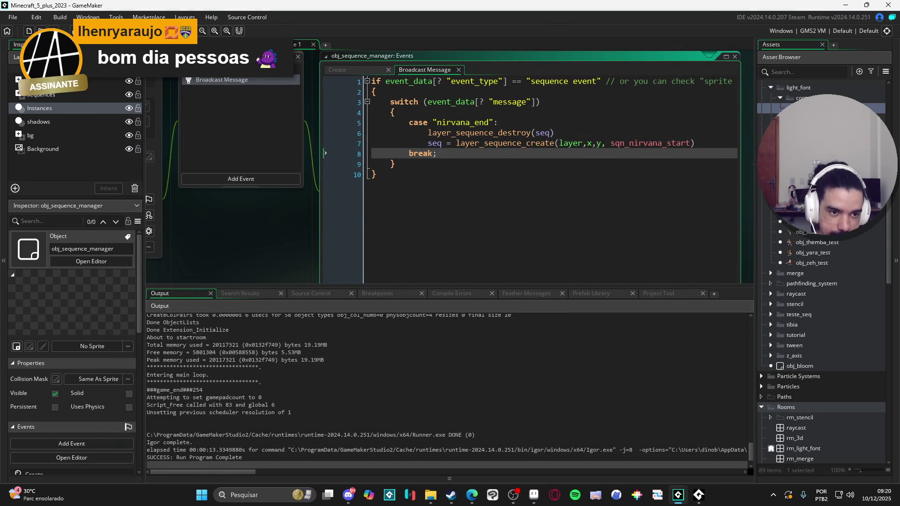
pyautogui.scroll(2, 821, 328)
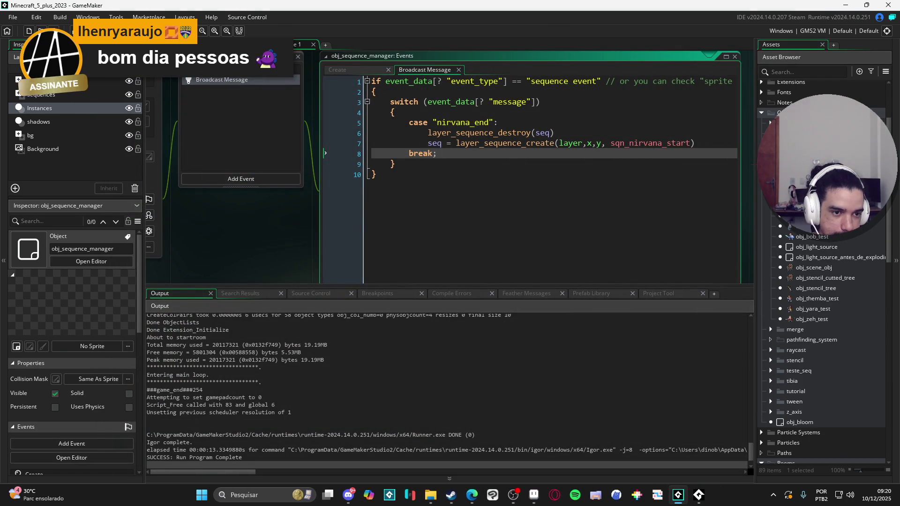
pyautogui.click(811, 195)
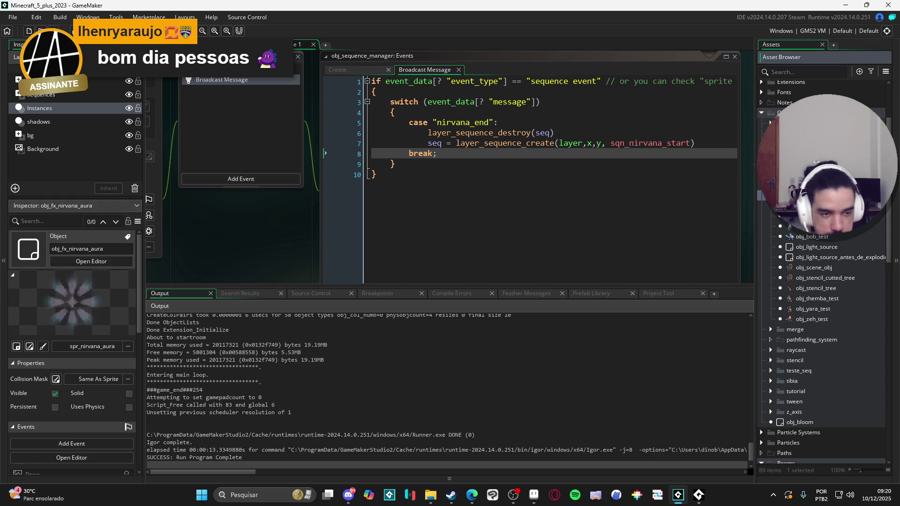
# Step: Create object obj_bob_nirvana with spr_bob_casting as its sprite
pyautogui.hotkey('alt', 'o')
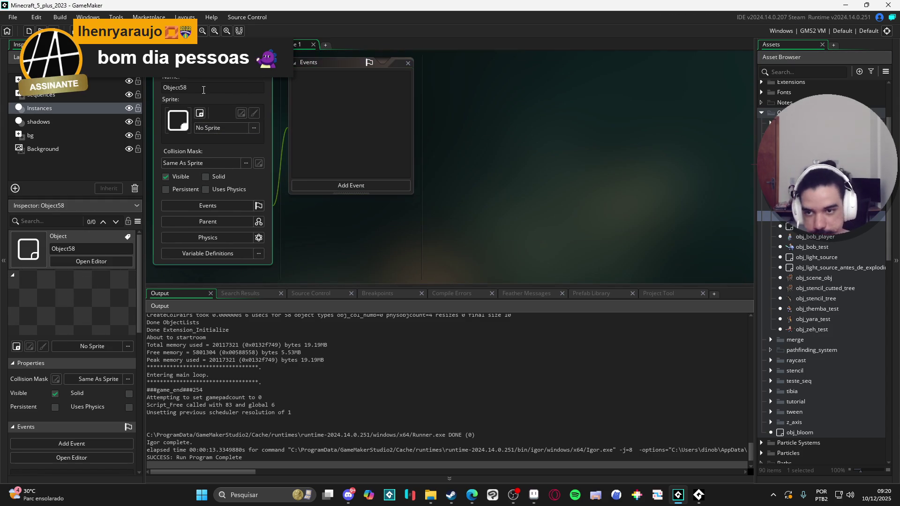
pyautogui.write('obj_bob_nirvana')
pyautogui.press('Return')
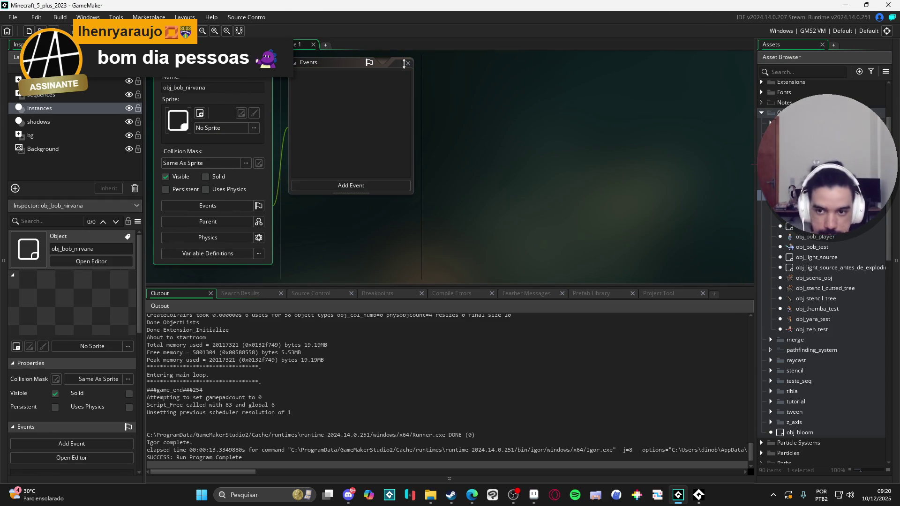
pyautogui.scroll(-10, 825, 328)
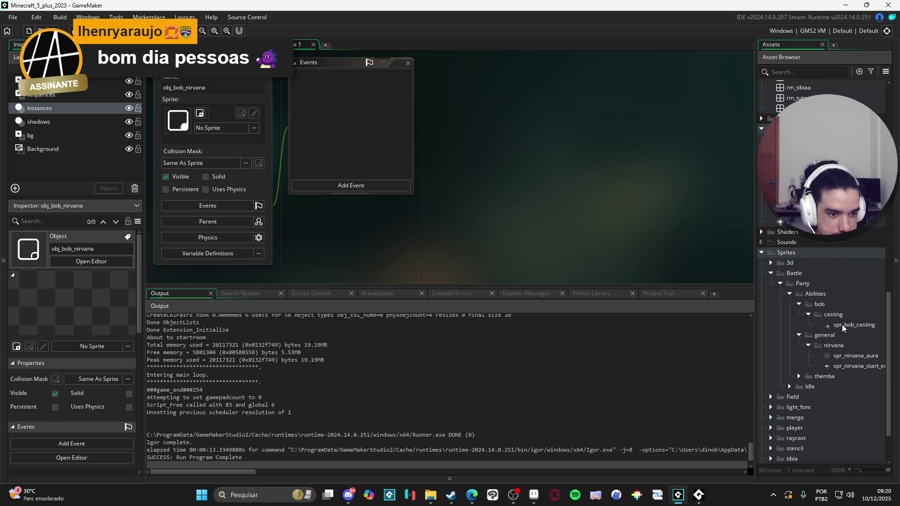
pyautogui.click(863, 325)
pyautogui.moveTo(863, 325); pyautogui.dragTo(178, 121)
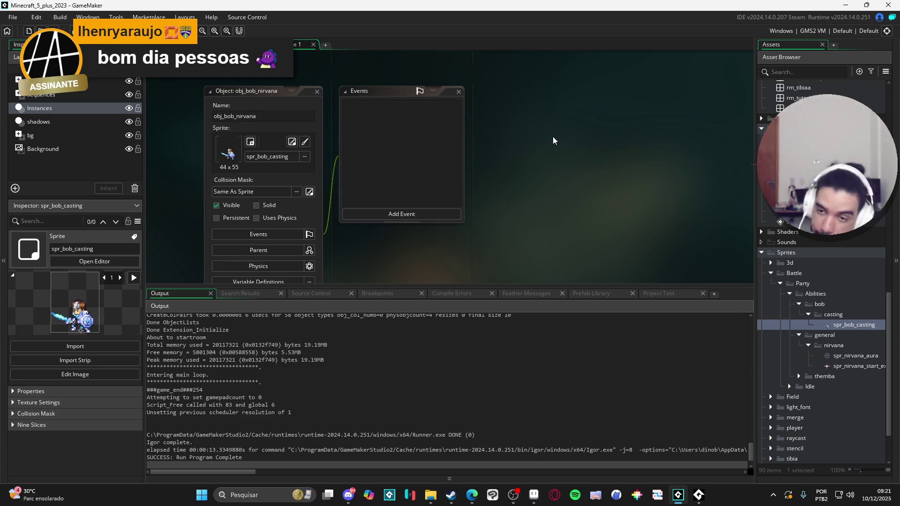
# Step: Shrink the Output log and open obj_bob for inspection
pyautogui.scroll(6, 823, 272)
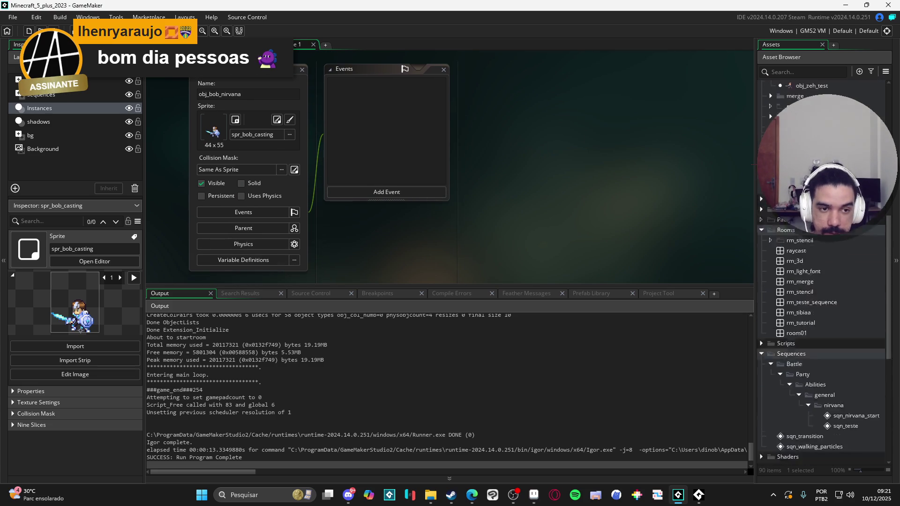
pyautogui.moveTo(605, 286); pyautogui.dragTo(606, 347)
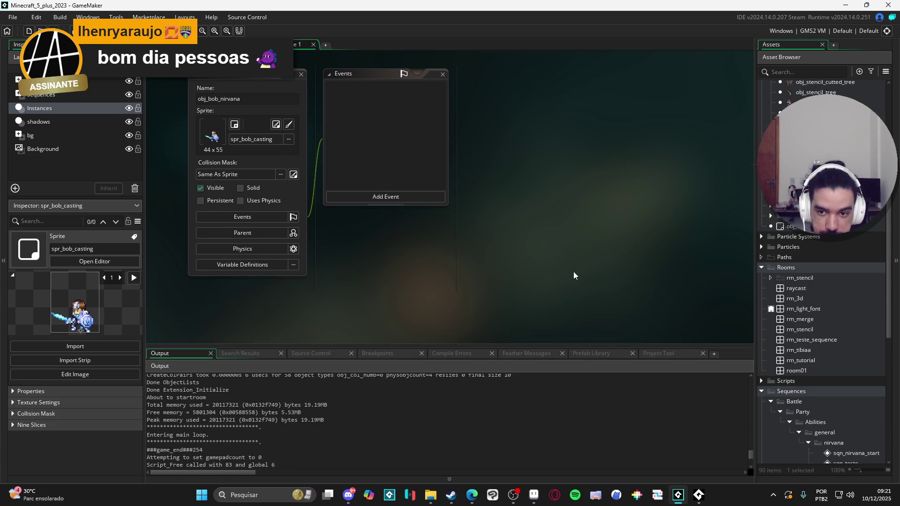
pyautogui.scroll(8, 880, 220)
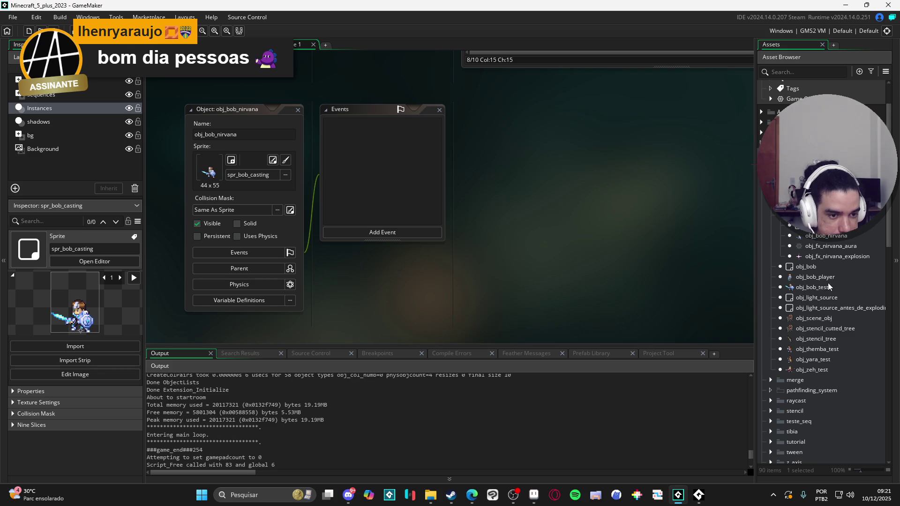
pyautogui.doubleClick(823, 267)
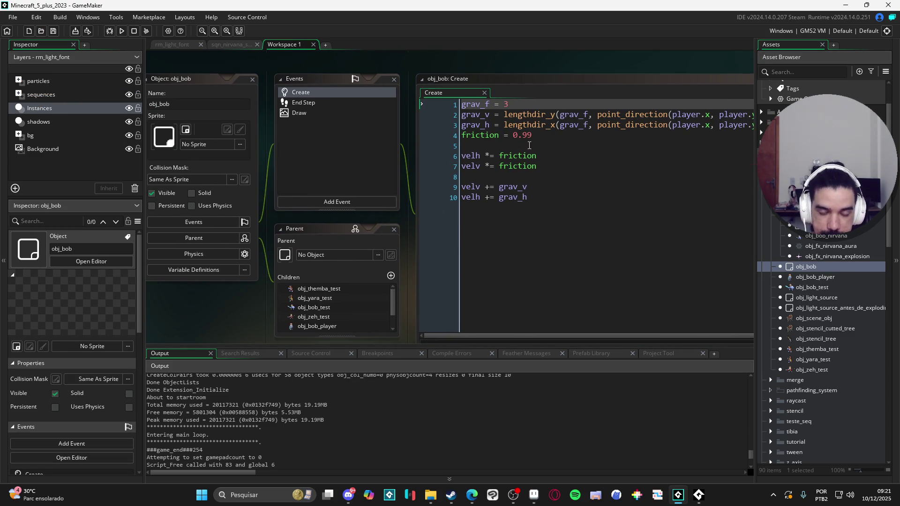
# Step: Review obj_bob's Create, End Step (depth = -y) and empty Draw events
pyautogui.doubleClick(319, 104)
pyautogui.doubleClick(316, 111)
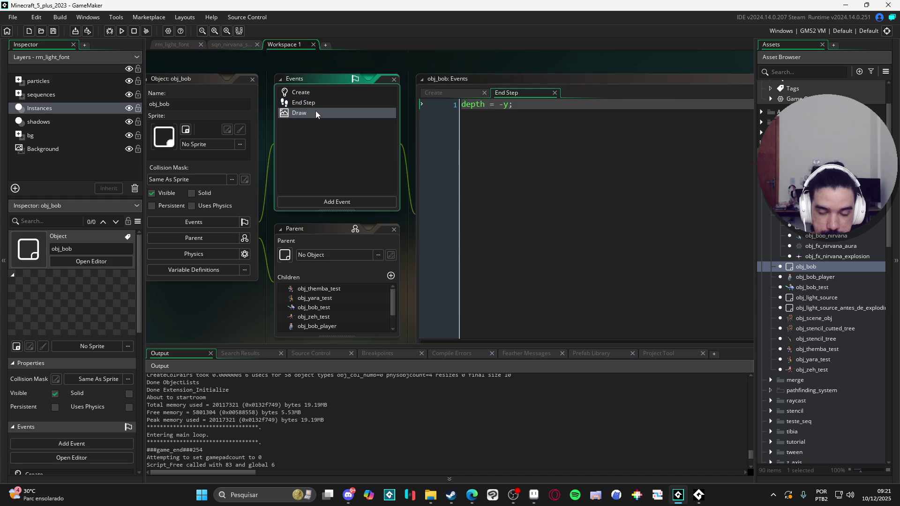
pyautogui.click(325, 102)
pyautogui.click(327, 92)
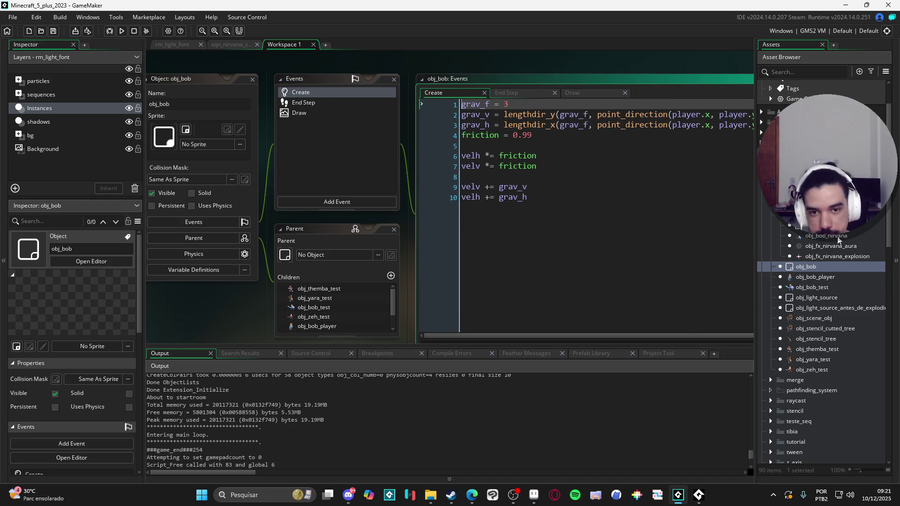
pyautogui.click(316, 102)
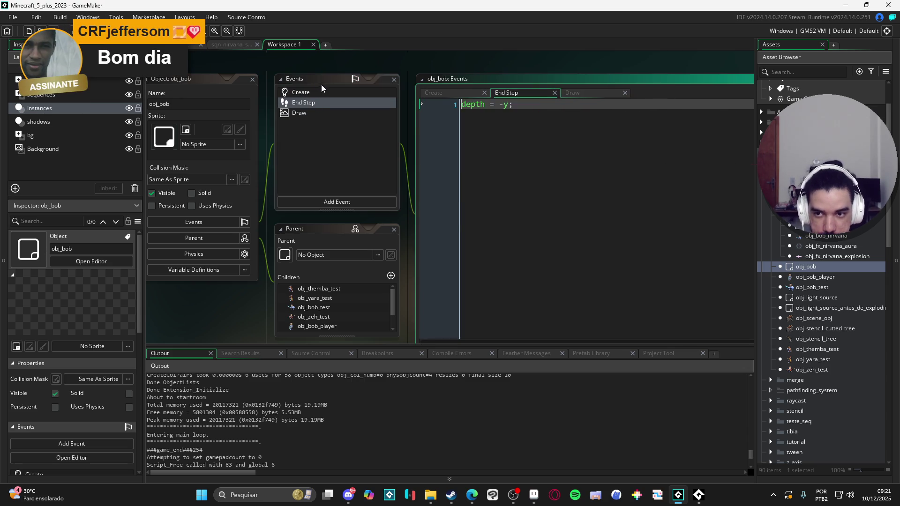
pyautogui.click(307, 113)
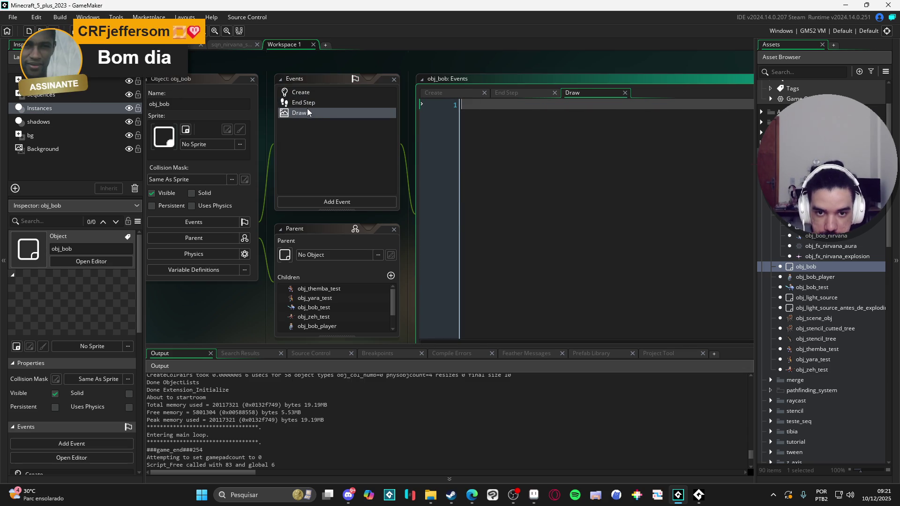
# Step: Inspect the inherited events of obj_bob_player and obj_bob_test, ending on obj_bob_test's Draw event
pyautogui.doubleClick(837, 277)
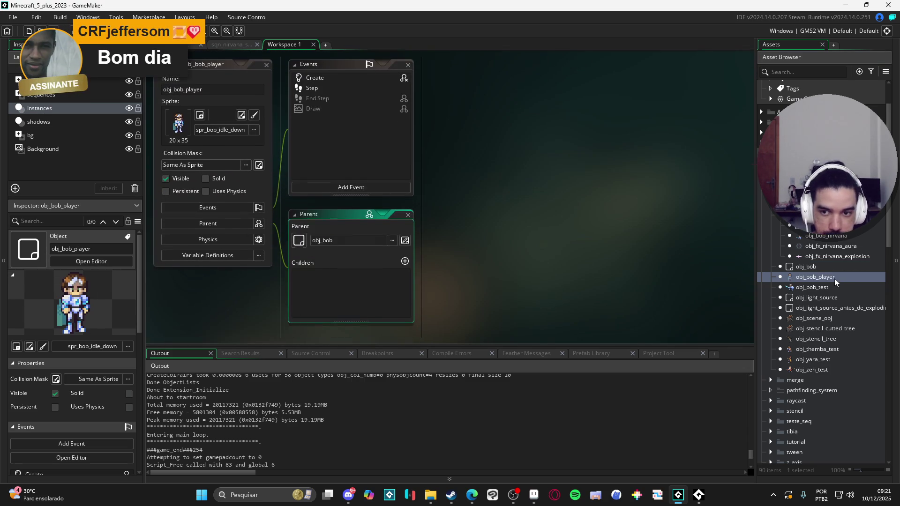
pyautogui.click(370, 109)
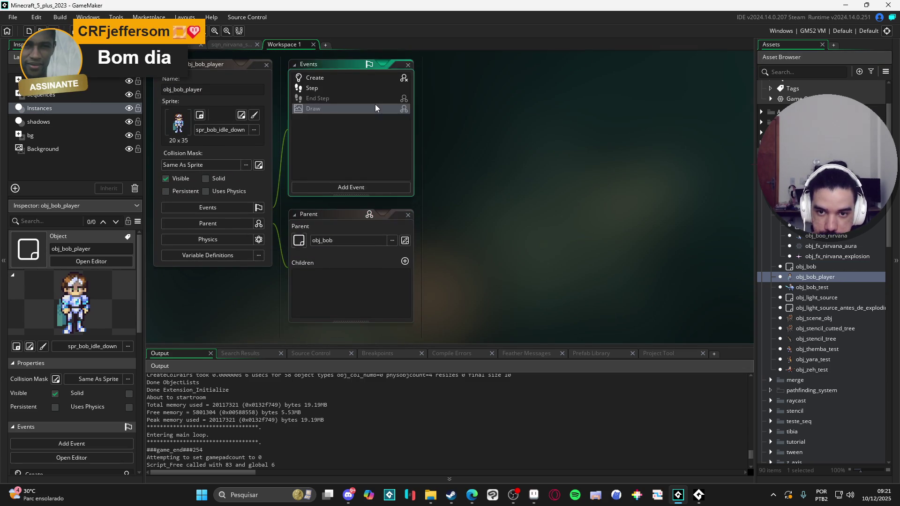
pyautogui.doubleClick(818, 286)
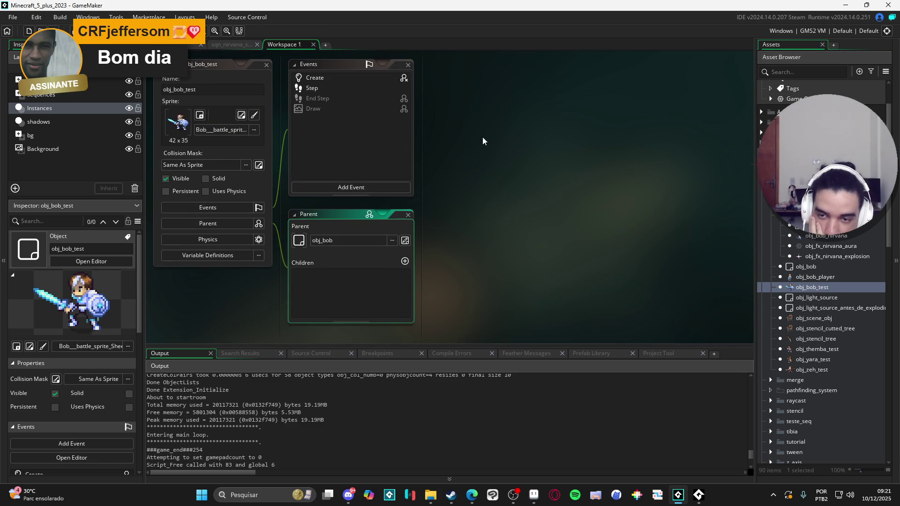
pyautogui.click(394, 109)
pyautogui.click(387, 97)
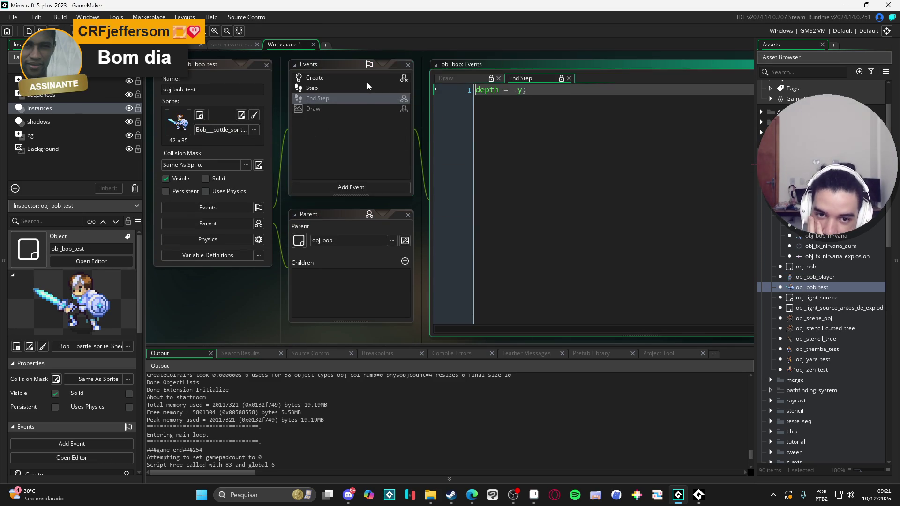
pyautogui.click(339, 88)
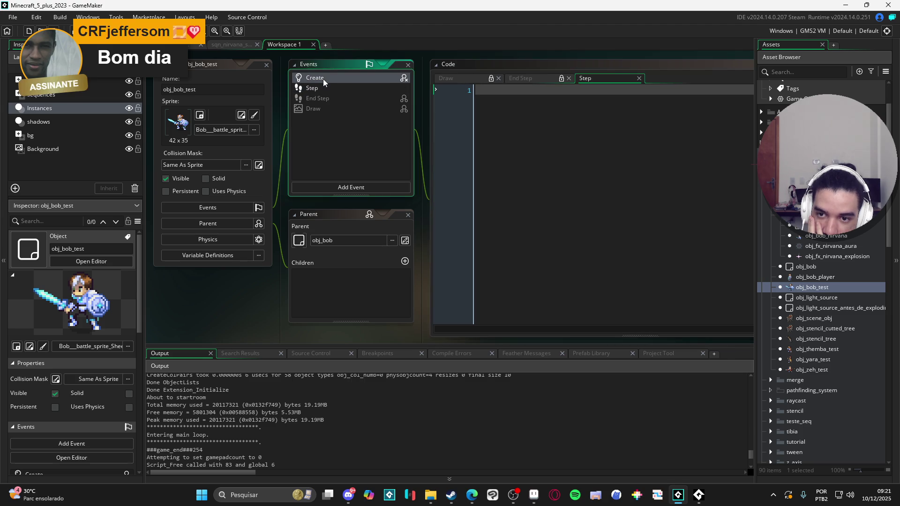
pyautogui.click(323, 77)
pyautogui.click(322, 109)
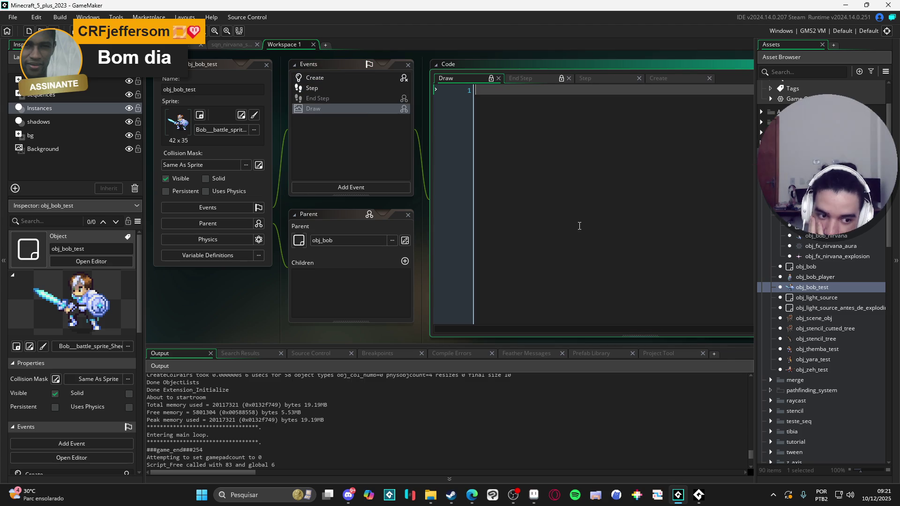
pyautogui.hotkey('ctrl', 'shift', 'f')
pyautogui.write('with(')
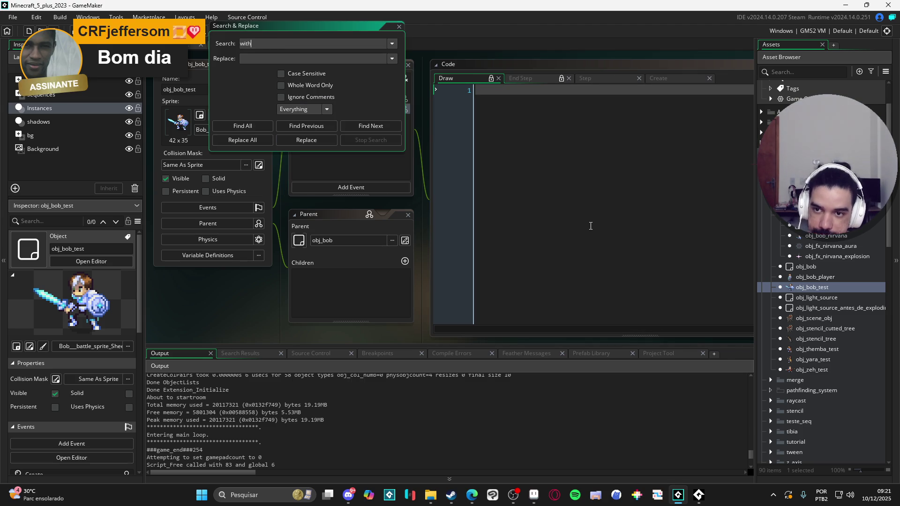
pyautogui.write('obj_bob')
pyautogui.press('Return')
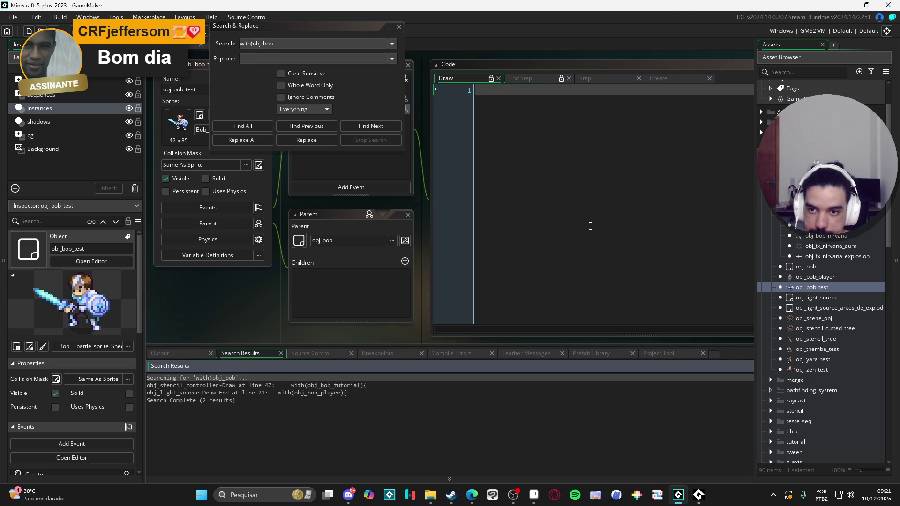
pyautogui.click(338, 393)
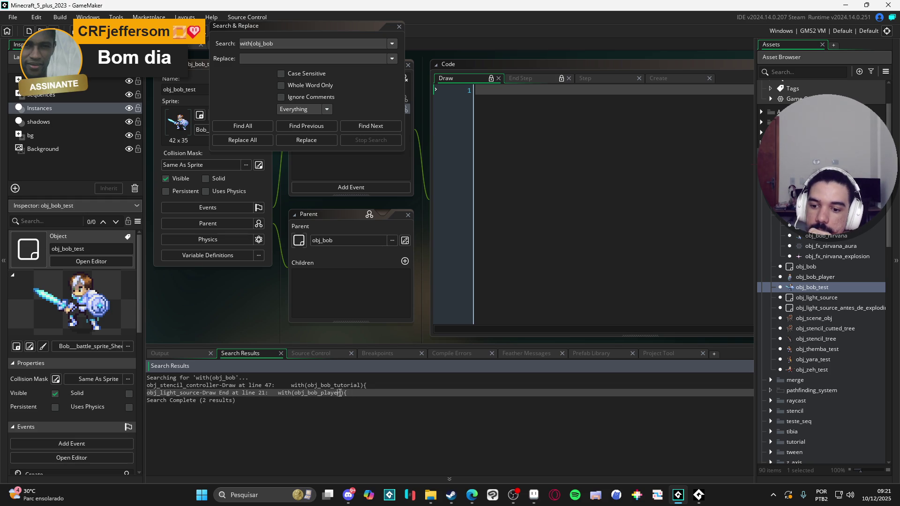
pyautogui.doubleClick(335, 395)
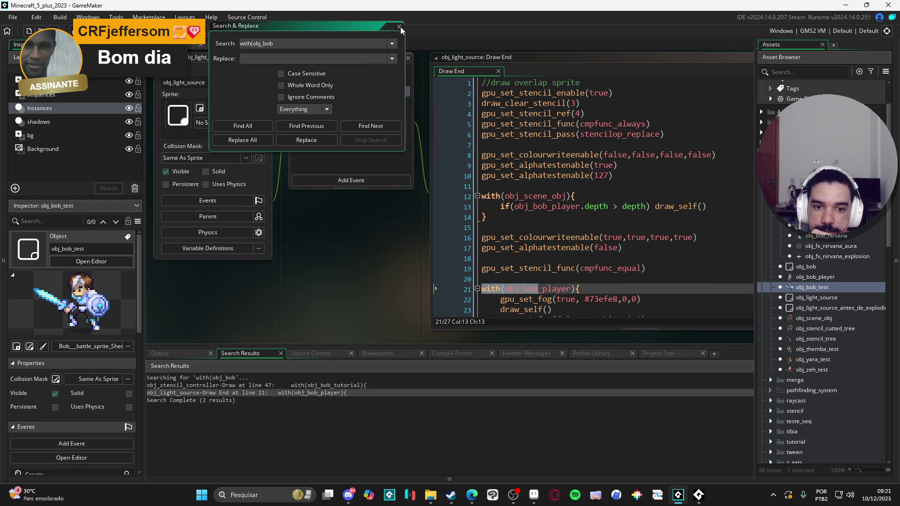
pyautogui.click(399, 26)
pyautogui.scroll(-2, 657, 240)
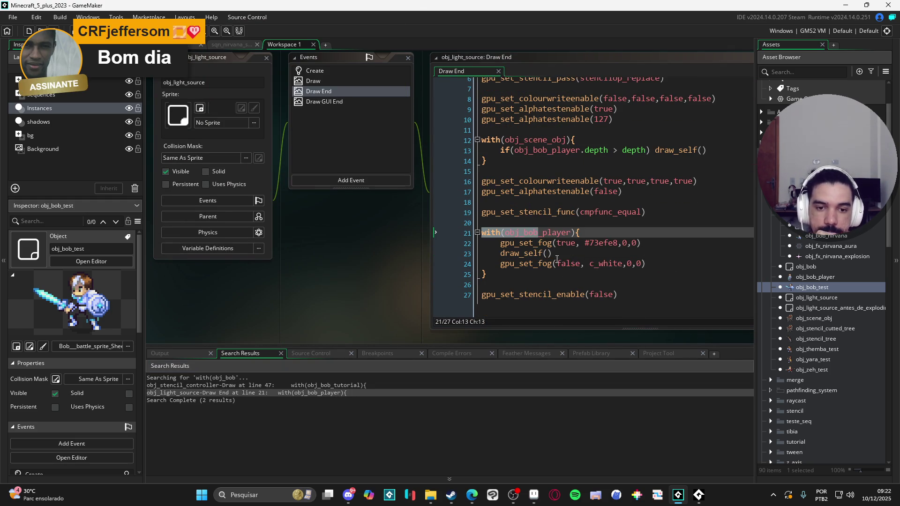
pyautogui.click(563, 256)
pyautogui.scroll(-1, 552, 250)
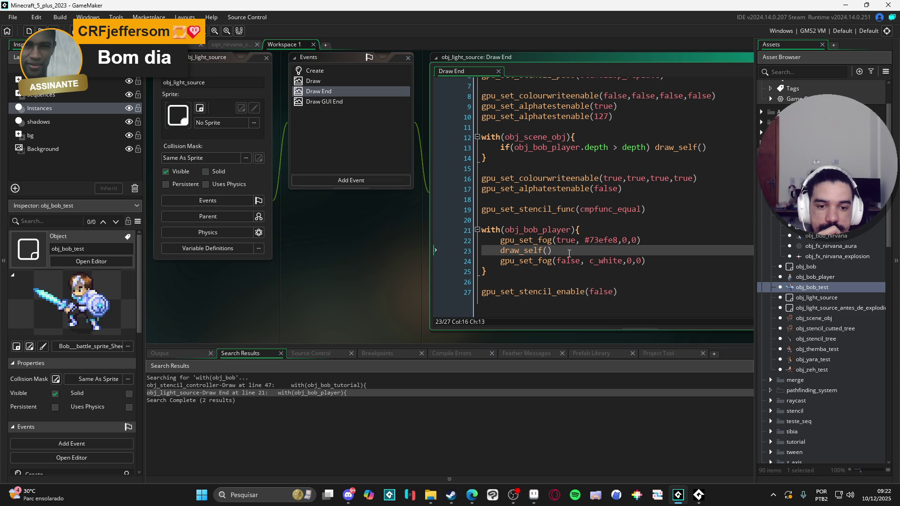
pyautogui.scroll(1, 564, 270)
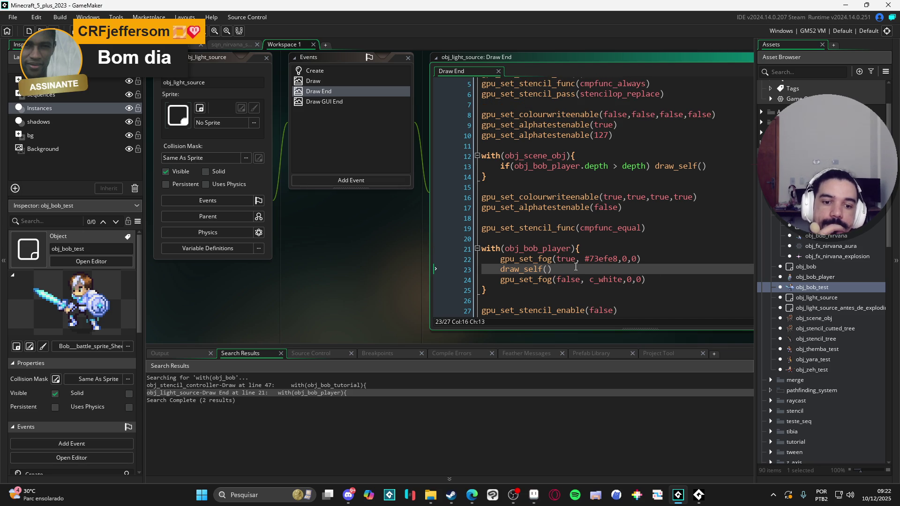
pyautogui.scroll(-1, 582, 266)
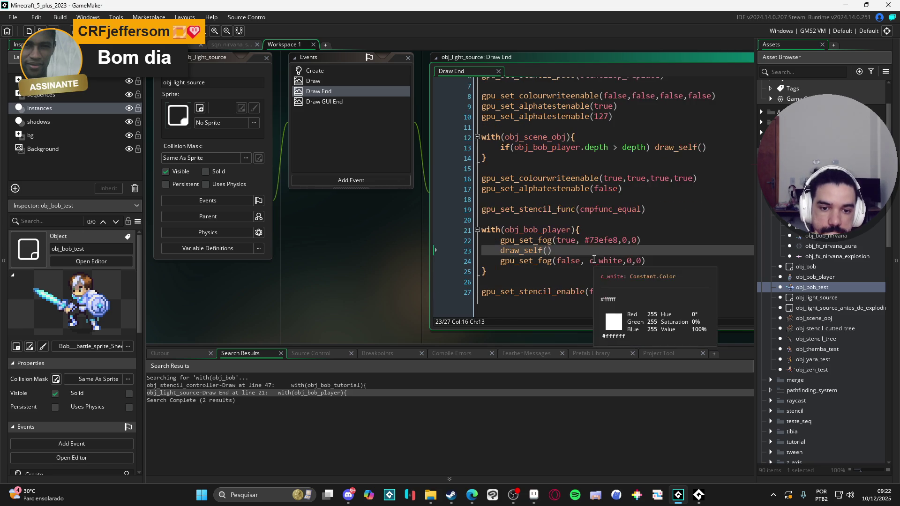
pyautogui.click(687, 61)
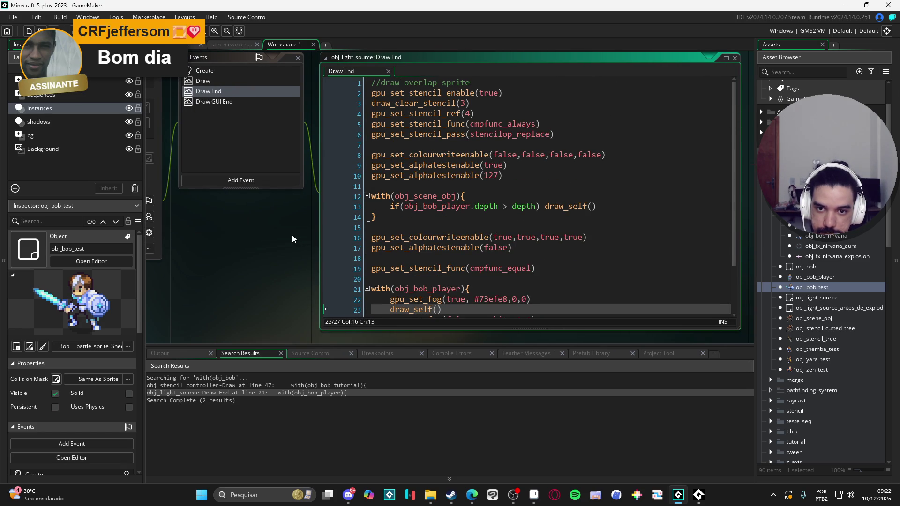
pyautogui.scroll(-2, 356, 233)
pyautogui.scroll(2, 282, 227)
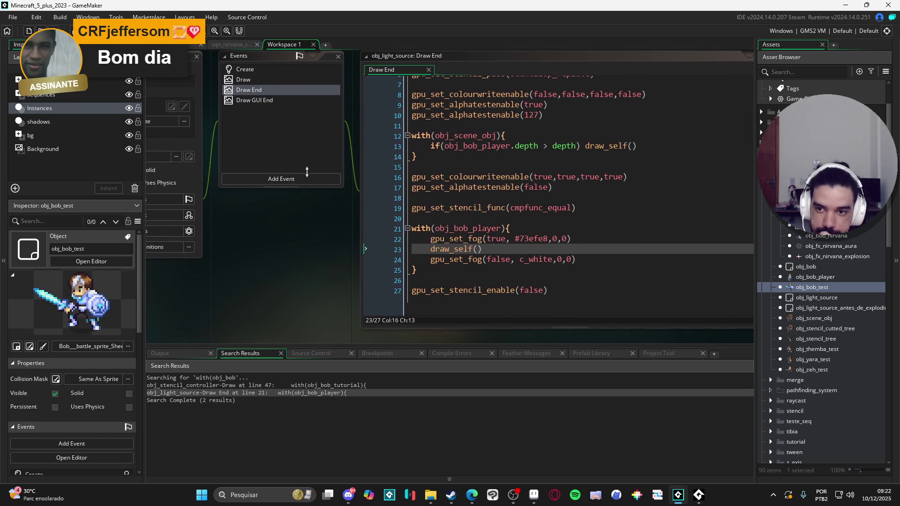
pyautogui.click(301, 102)
pyautogui.click(300, 92)
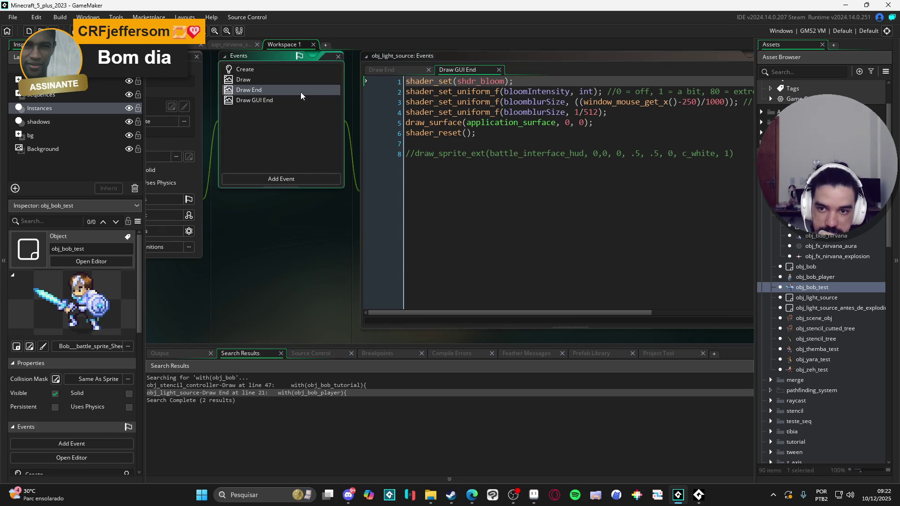
pyautogui.scroll(2, 460, 226)
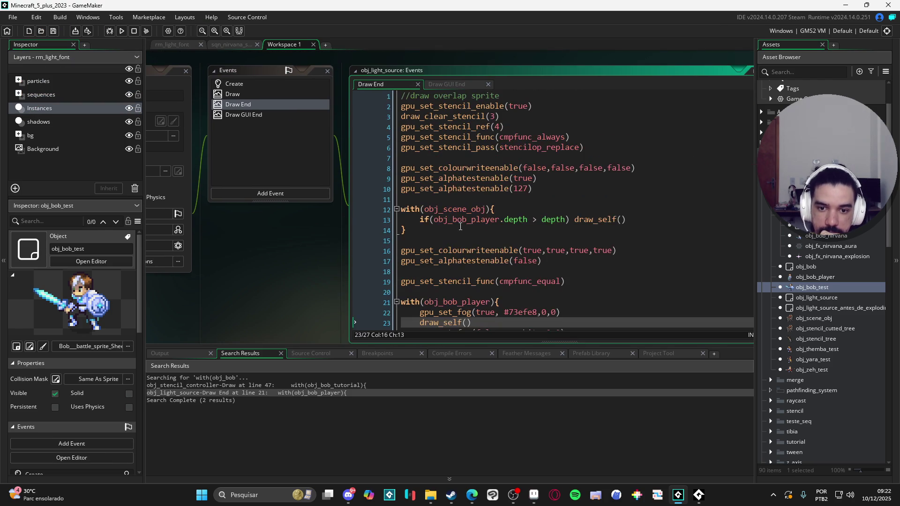
pyautogui.scroll(-2, 522, 199)
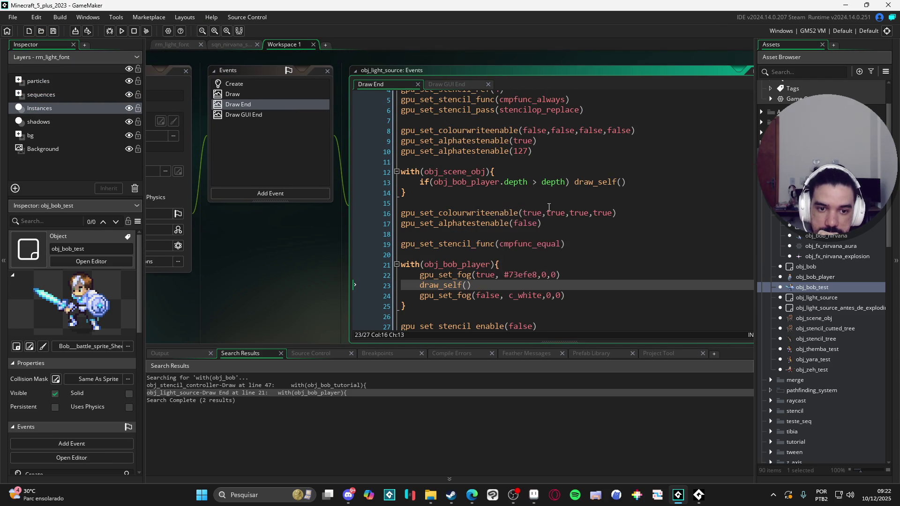
pyautogui.scroll(-1, 294, 284)
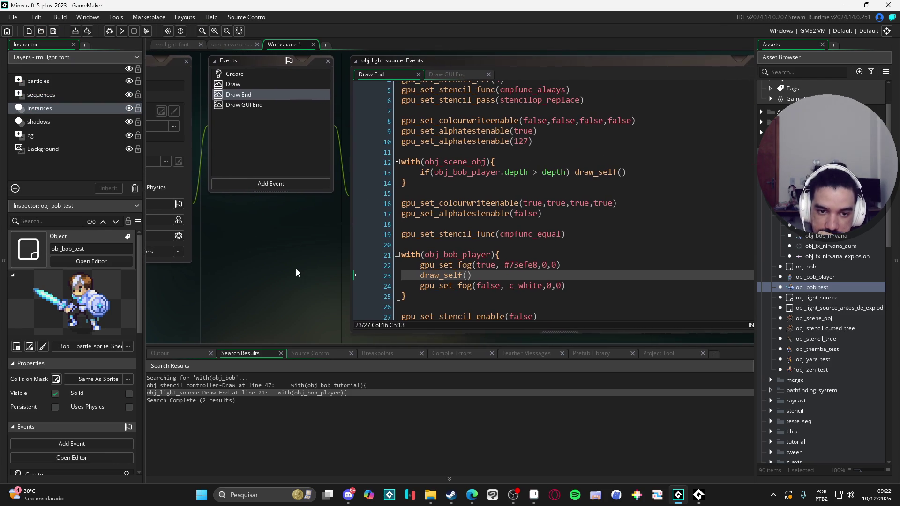
pyautogui.scroll(-2, 490, 208)
pyautogui.scroll(3, 512, 240)
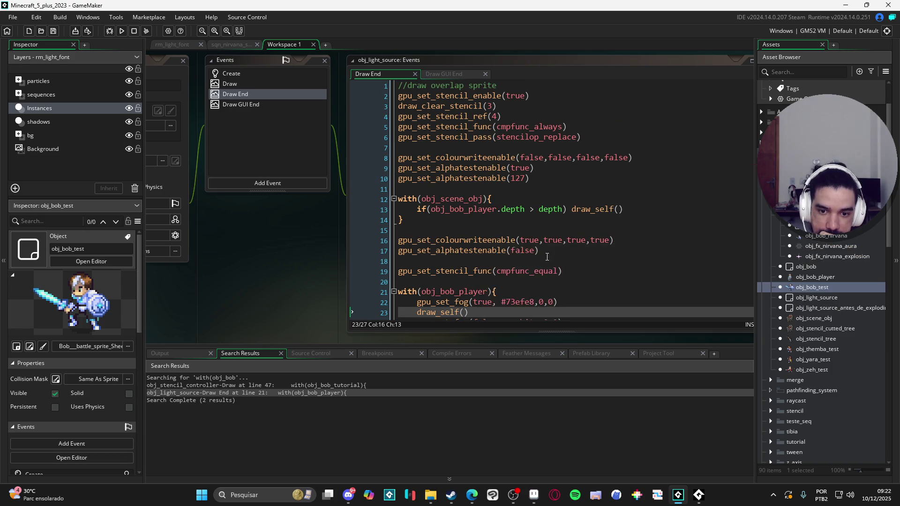
pyautogui.scroll(-3, 633, 262)
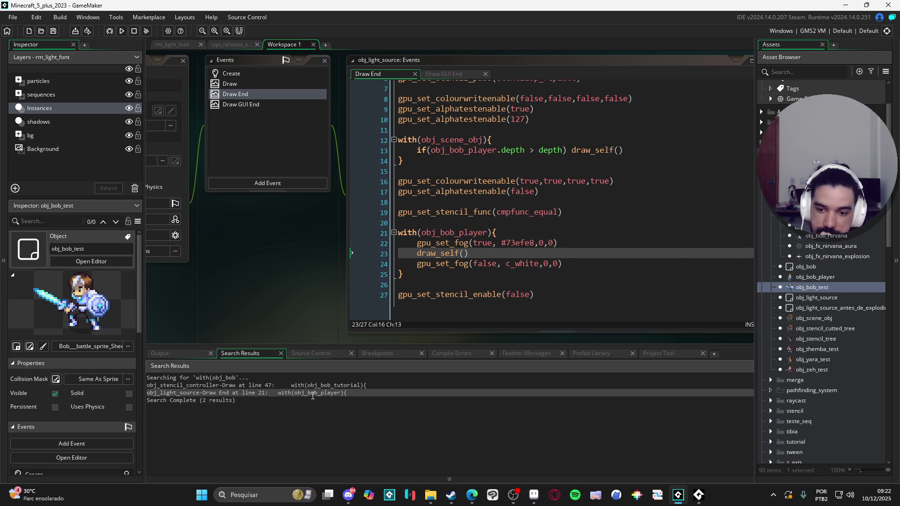
# Step: Open obj_stencil_controller's Draw event at line 47 and scroll around its with(obj_bob_tutorial) block
pyautogui.doubleClick(422, 386)
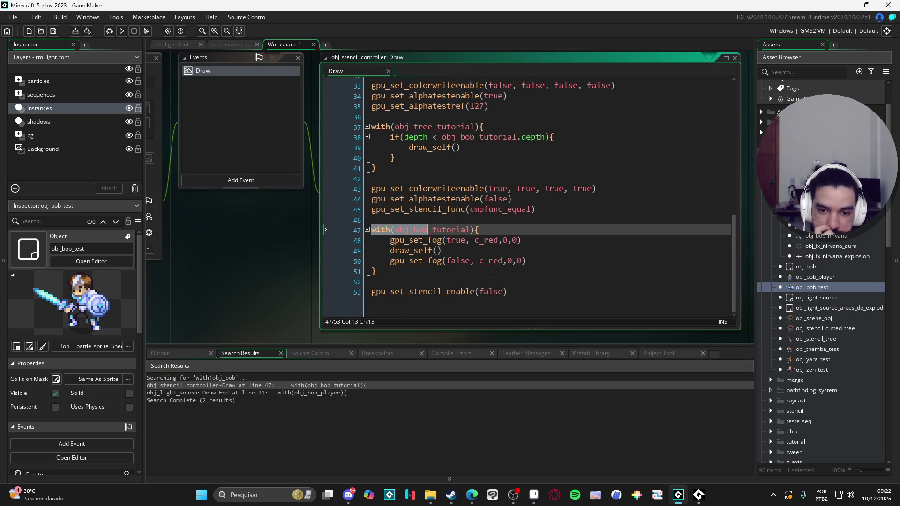
pyautogui.scroll(10, 483, 286)
pyautogui.scroll(2, 499, 273)
pyautogui.scroll(-2, 516, 244)
pyautogui.scroll(2, 516, 244)
pyautogui.scroll(-4, 537, 216)
pyautogui.scroll(-7, 537, 216)
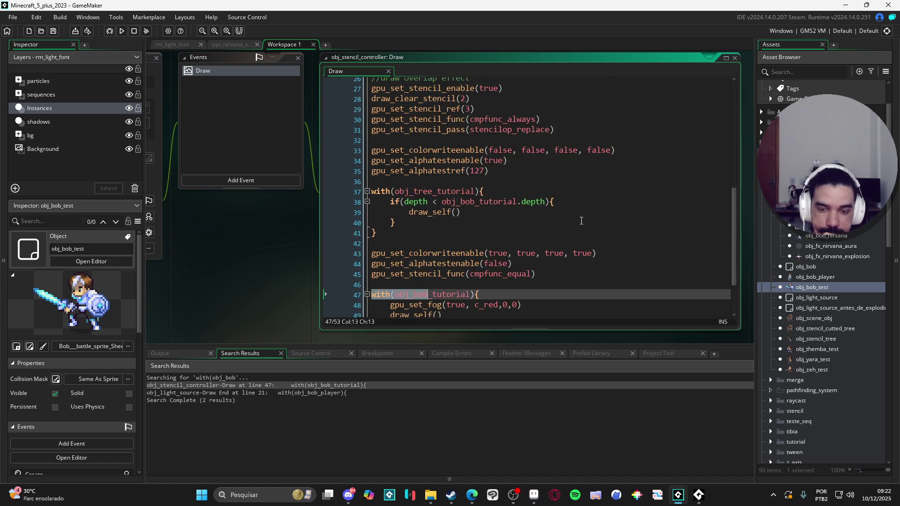
pyautogui.scroll(-1, 569, 247)
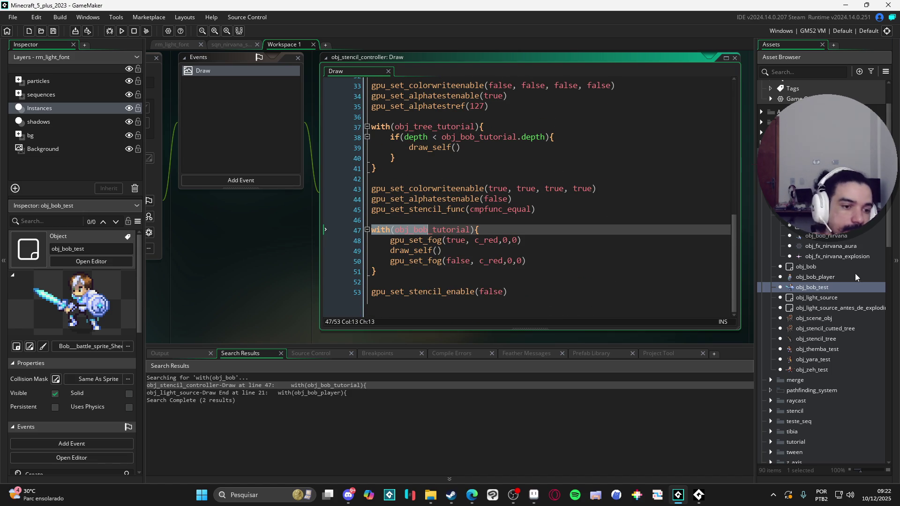
# Step: Place obj_bob_nirvana into sqn_nirvana_start at the spr_bob_casting sprite's position
pyautogui.click(232, 44)
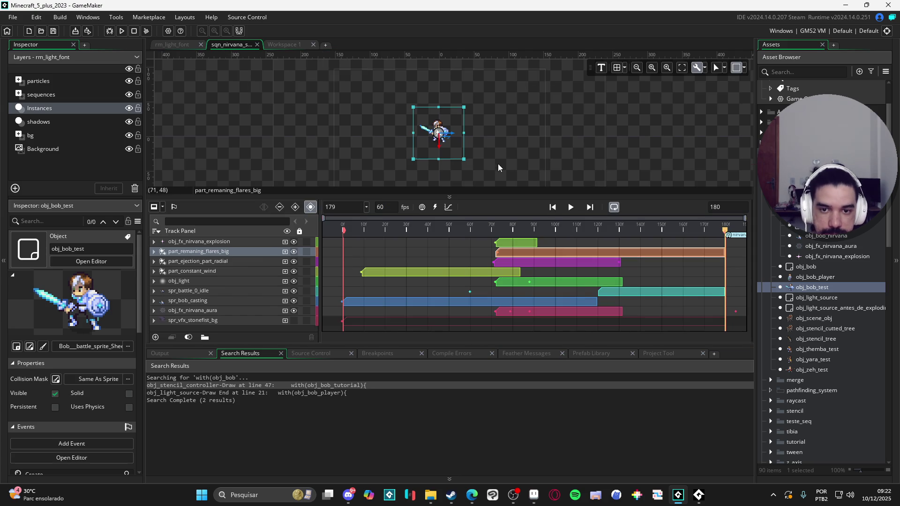
pyautogui.moveTo(826, 236); pyautogui.dragTo(478, 139)
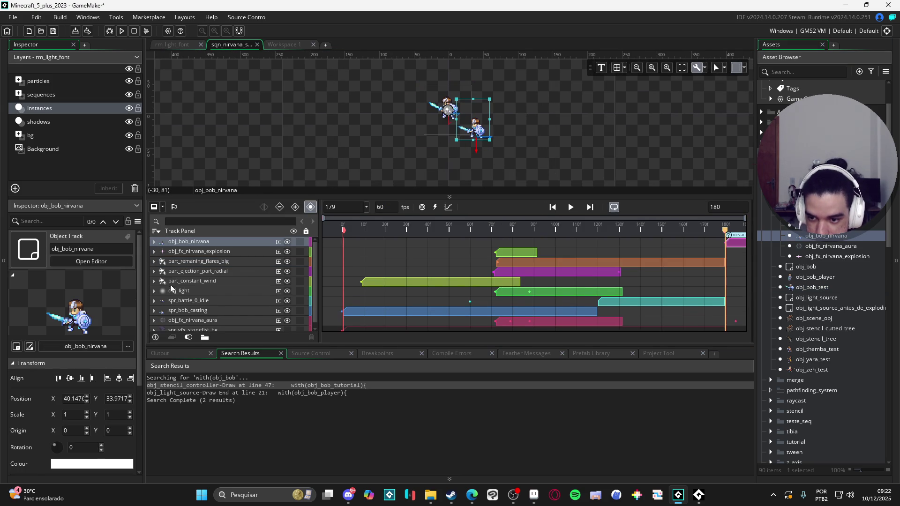
pyautogui.scroll(-1, 154, 305)
pyautogui.click(154, 306)
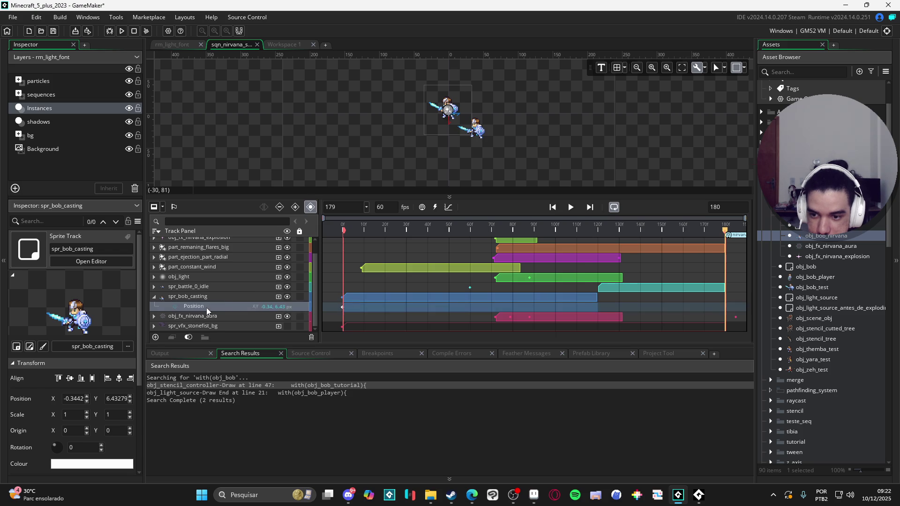
pyautogui.scroll(2, 203, 300)
pyautogui.hotkey('ctrl', 'z')
# Step: Hide the spr_bob_casting track in the sequence
pyautogui.scroll(-2, 185, 303)
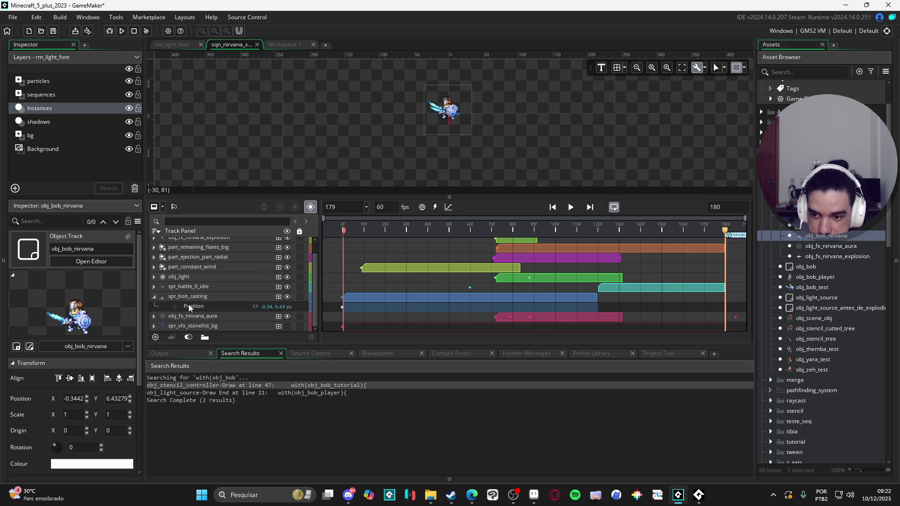
pyautogui.click(190, 299)
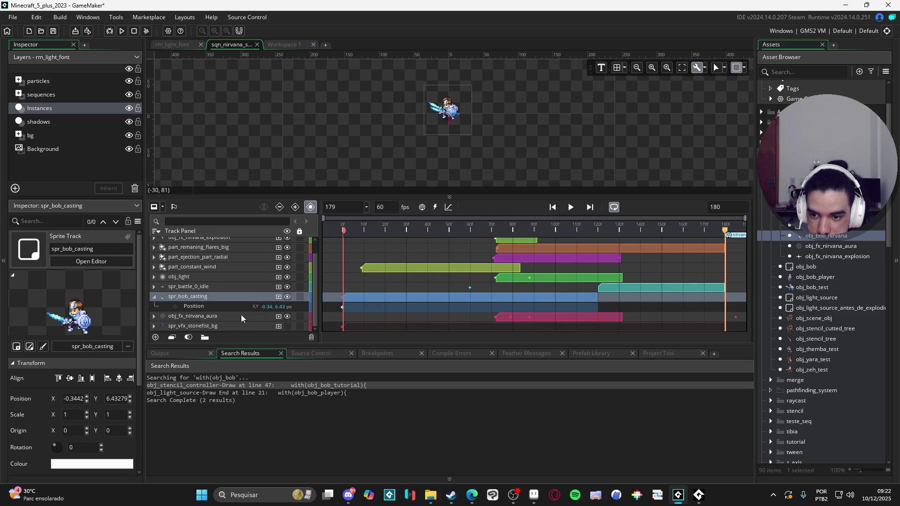
pyautogui.click(288, 297)
pyautogui.scroll(1, 685, 295)
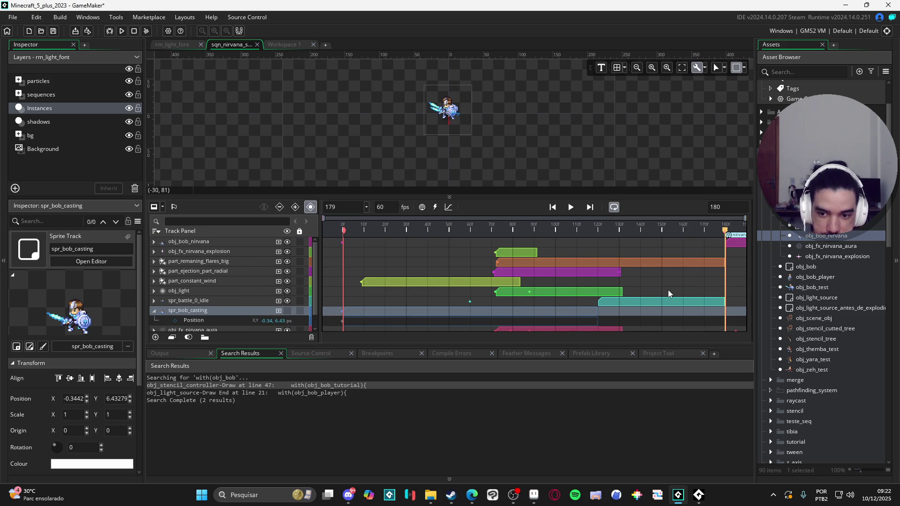
# Step: Make the obj_bob_nirvana clip start at frame 0 on the timeline
pyautogui.click(716, 244)
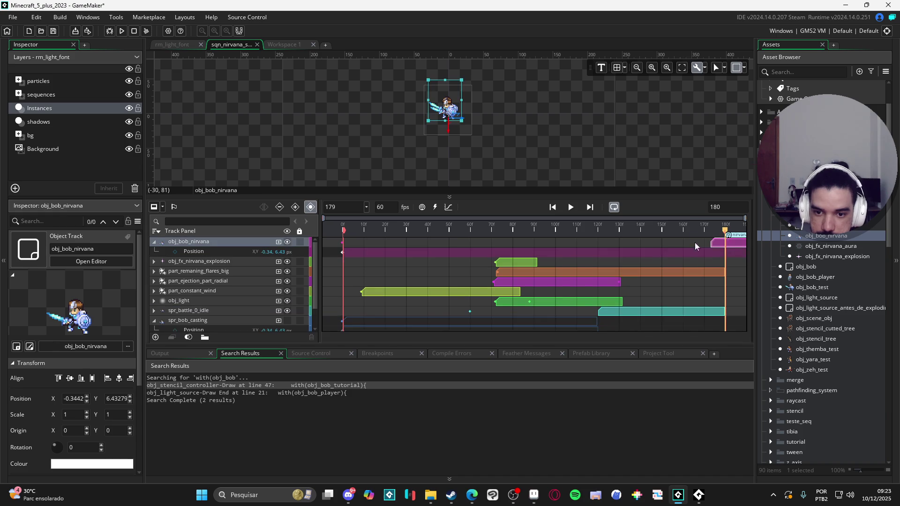
pyautogui.moveTo(716, 242); pyautogui.dragTo(347, 260)
pyautogui.click(350, 261)
pyautogui.scroll(-1, 394, 267)
pyautogui.scroll(1, 455, 269)
pyautogui.scroll(-1, 525, 270)
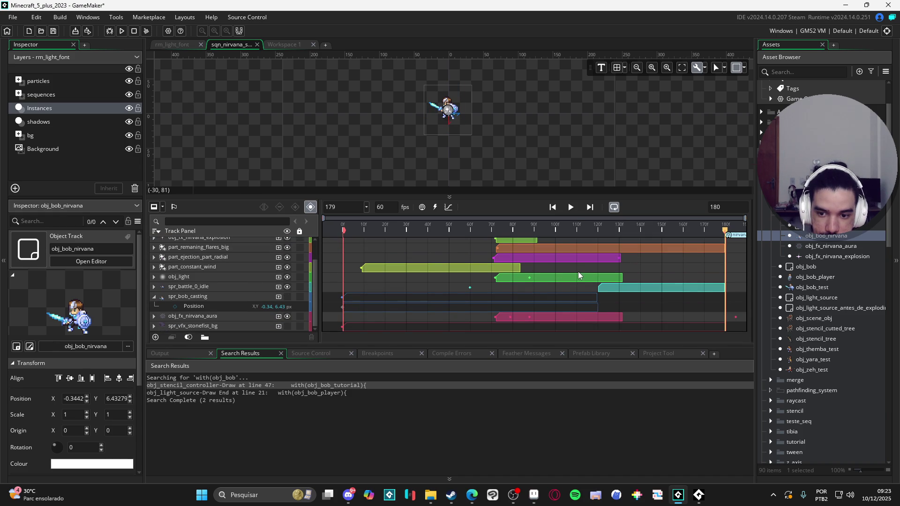
pyautogui.click(257, 297)
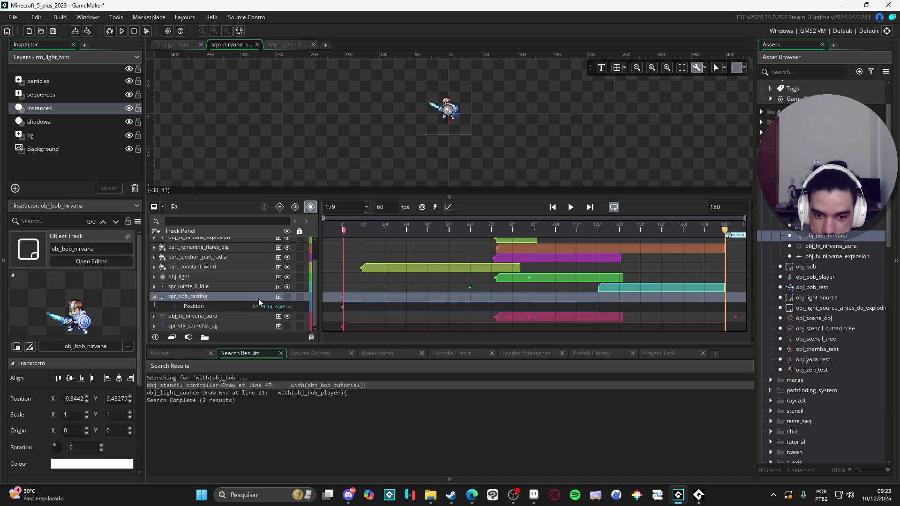
pyautogui.scroll(1, 563, 270)
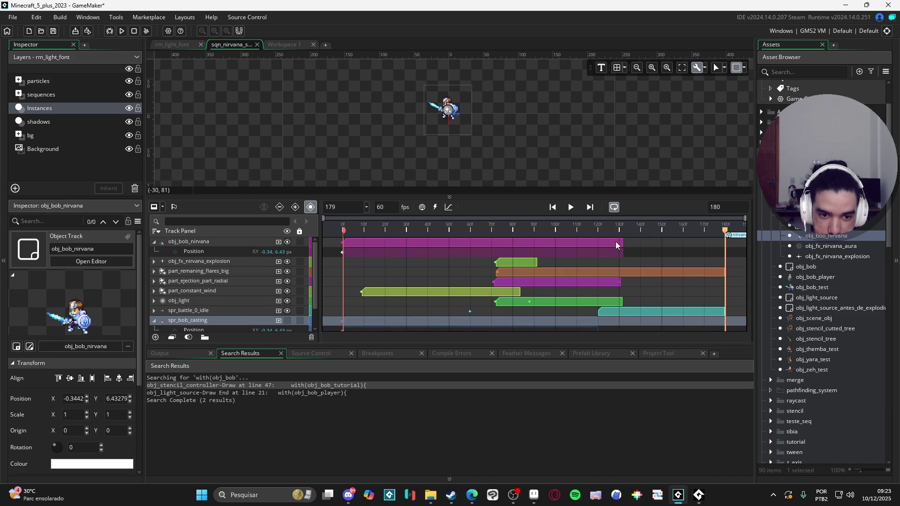
# Step: Trim the obj_bob_nirvana clip to end near frame 120, comparing it against the spr_battle_0_idle clip
pyautogui.click(616, 245)
pyautogui.moveTo(624, 243); pyautogui.dragTo(602, 252)
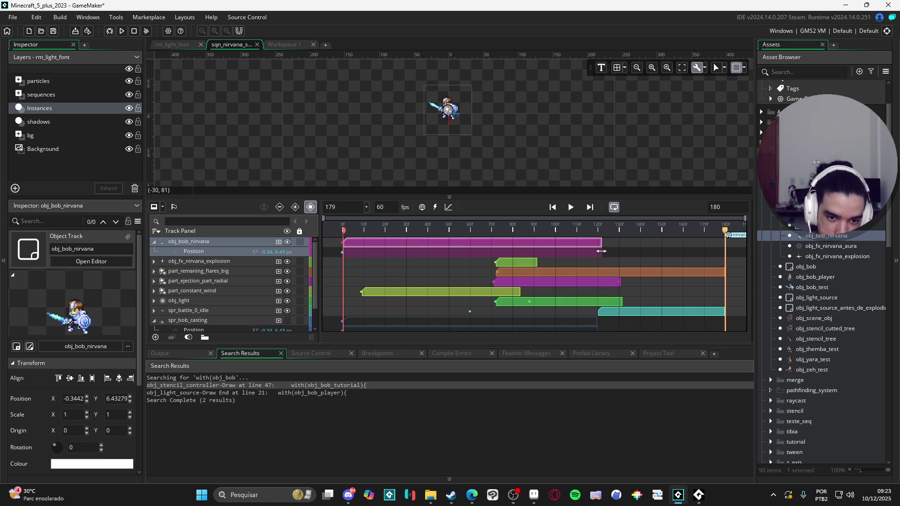
pyautogui.click(610, 312)
pyautogui.click(599, 248)
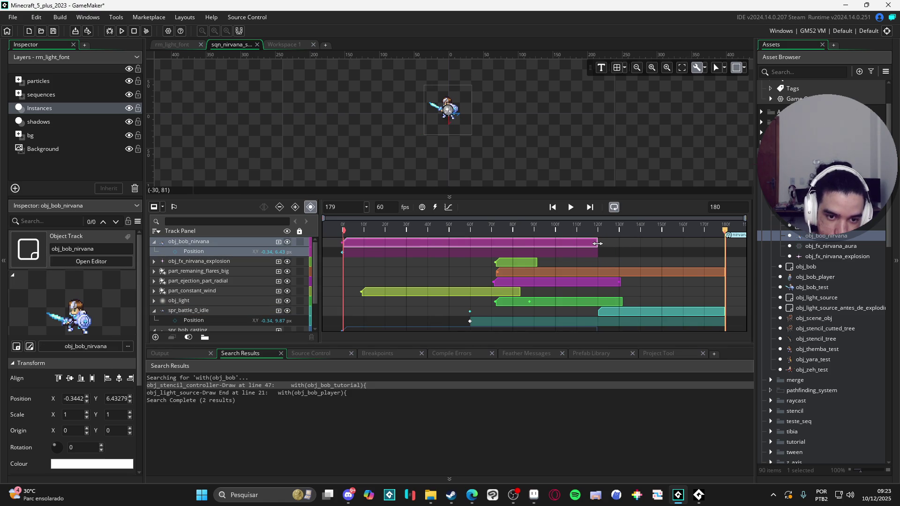
pyautogui.click(612, 314)
pyautogui.click(590, 247)
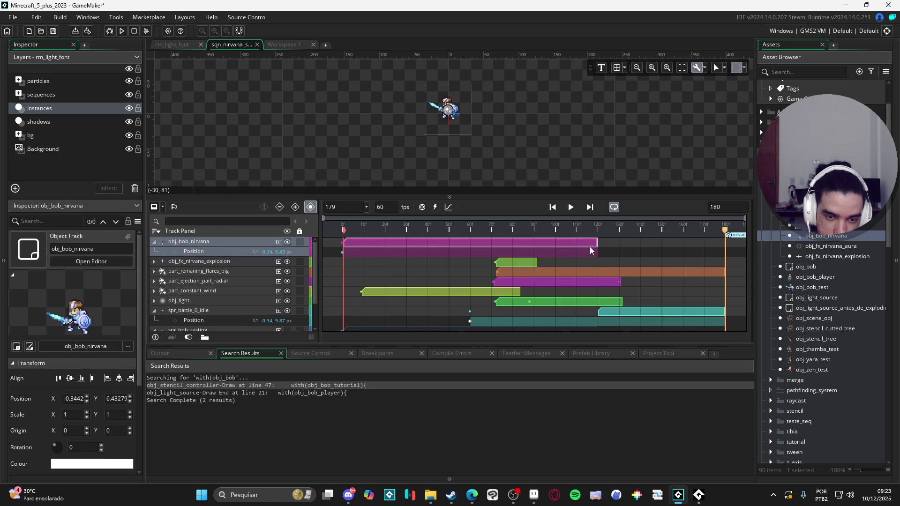
pyautogui.click(614, 314)
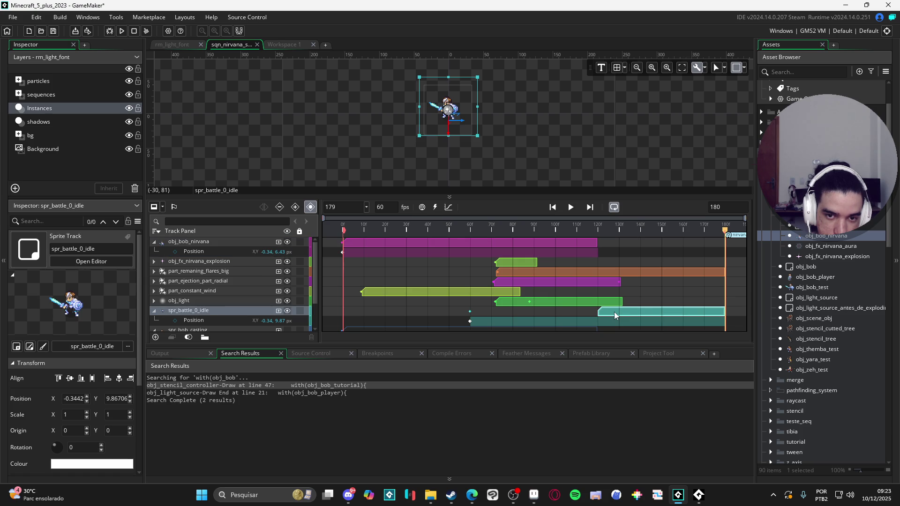
# Step: Stretch the obj_bob_nirvana clip through frame 180 and preview around frame 120
pyautogui.click(592, 250)
pyautogui.moveTo(597, 243); pyautogui.dragTo(709, 256)
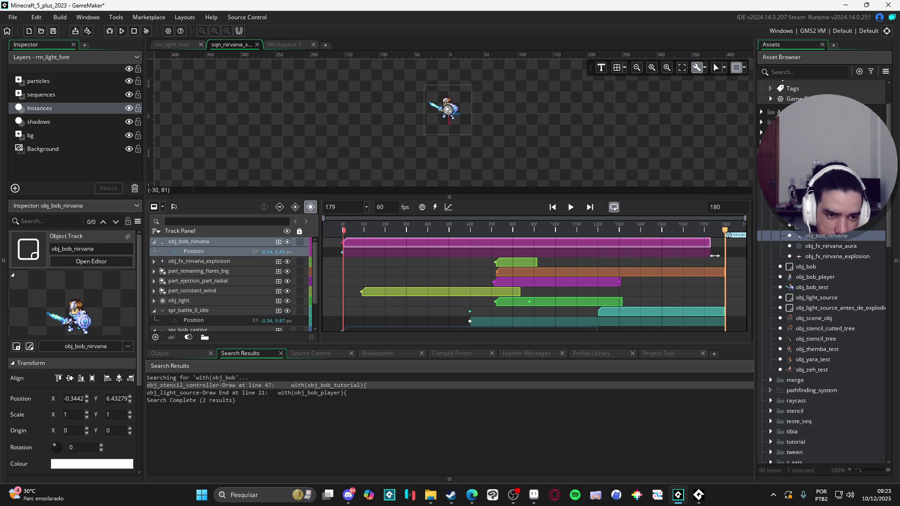
pyautogui.click(621, 312)
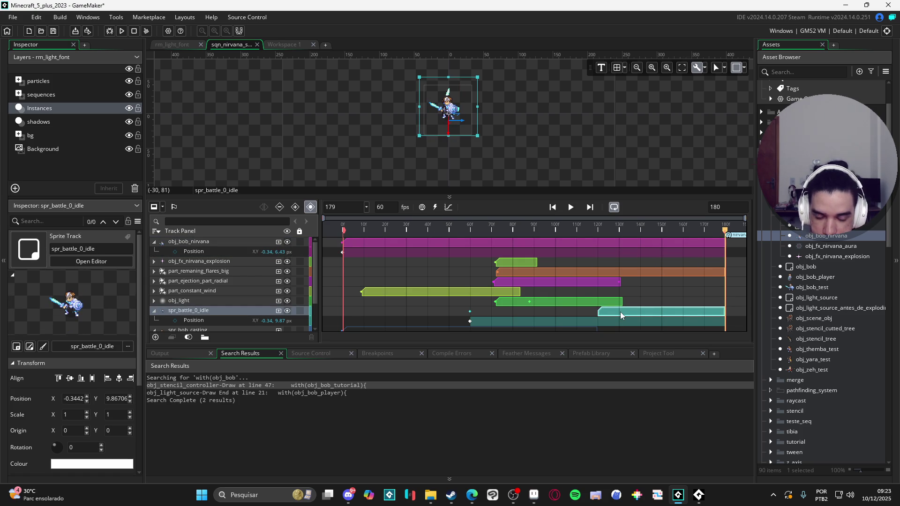
pyautogui.click(604, 231)
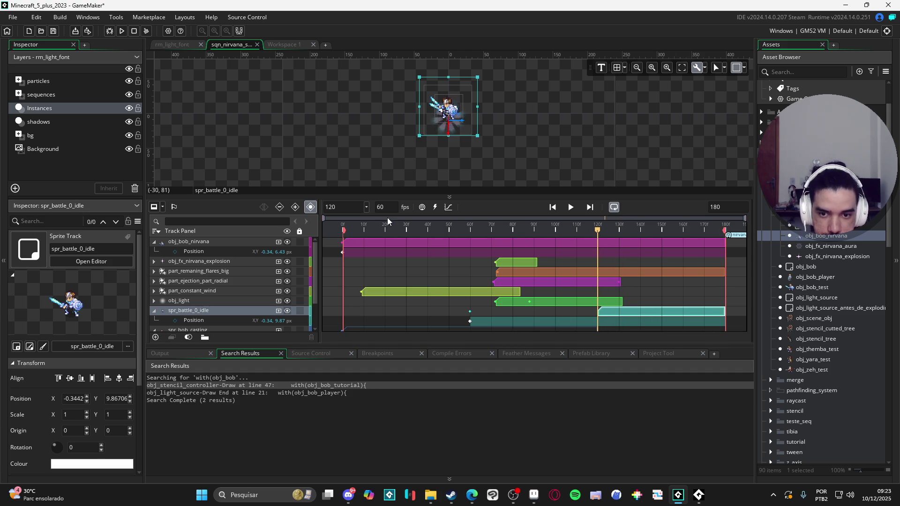
# Step: Add a bob_idle broadcast message at frame 120, then reopen the stencil Draw code search result
pyautogui.click(423, 208)
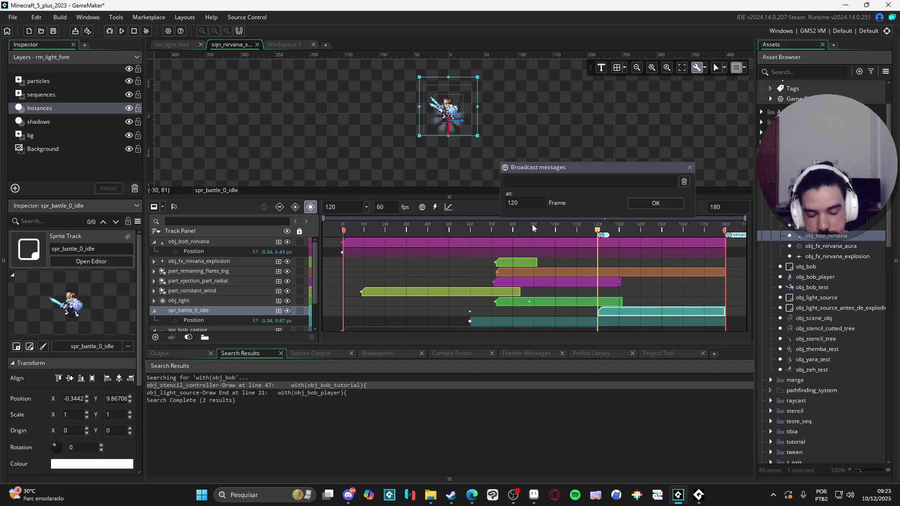
pyautogui.write('bob_idle')
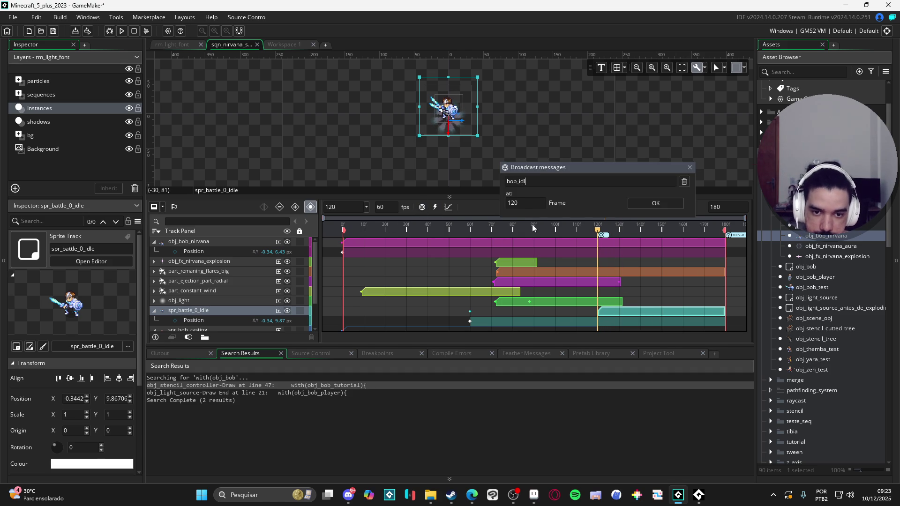
pyautogui.press('Return')
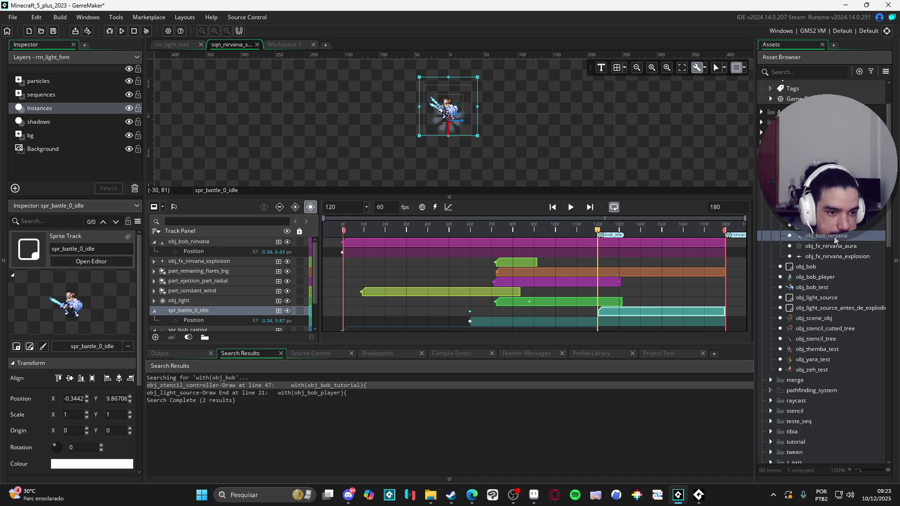
pyautogui.doubleClick(821, 205)
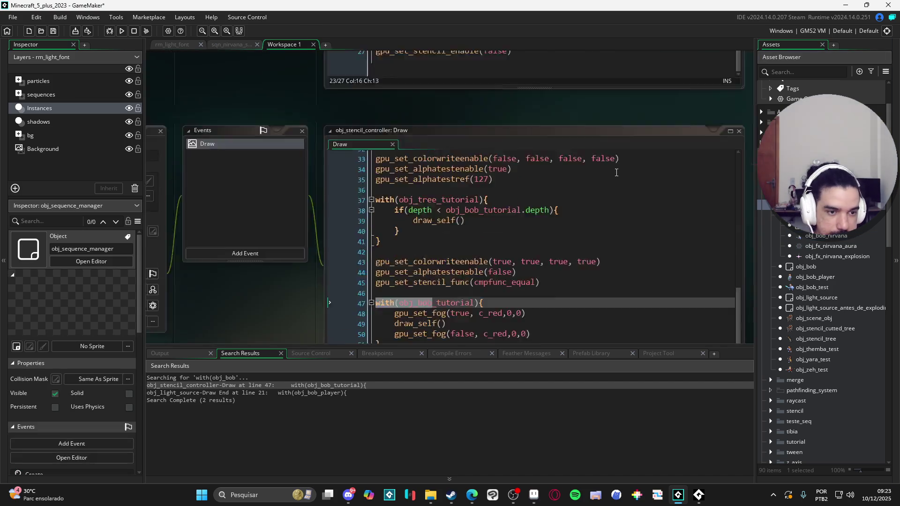
# Step: Copy obj_sequence_manager's Broadcast Message code and add an Other > Broadcast Message event to obj_bob_nirvana
pyautogui.click(589, 183)
pyautogui.hotkey('ctrl', 'a')
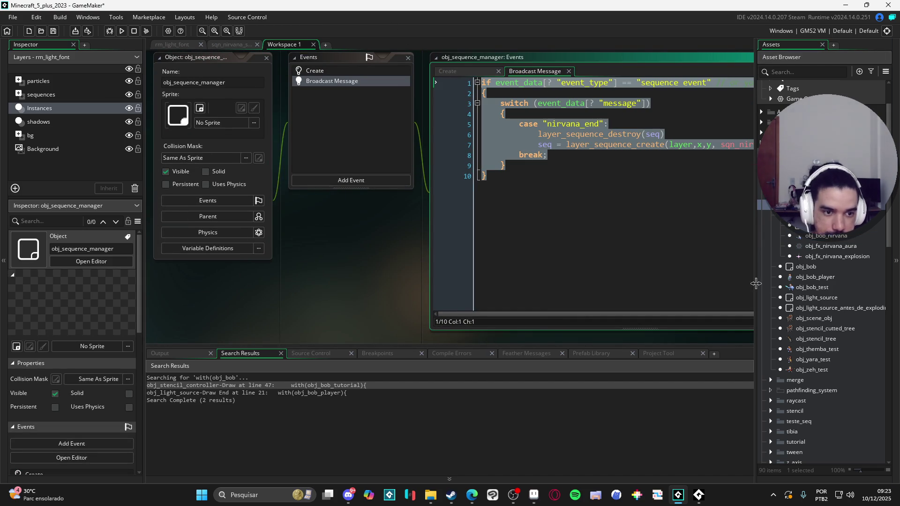
pyautogui.doubleClick(848, 237)
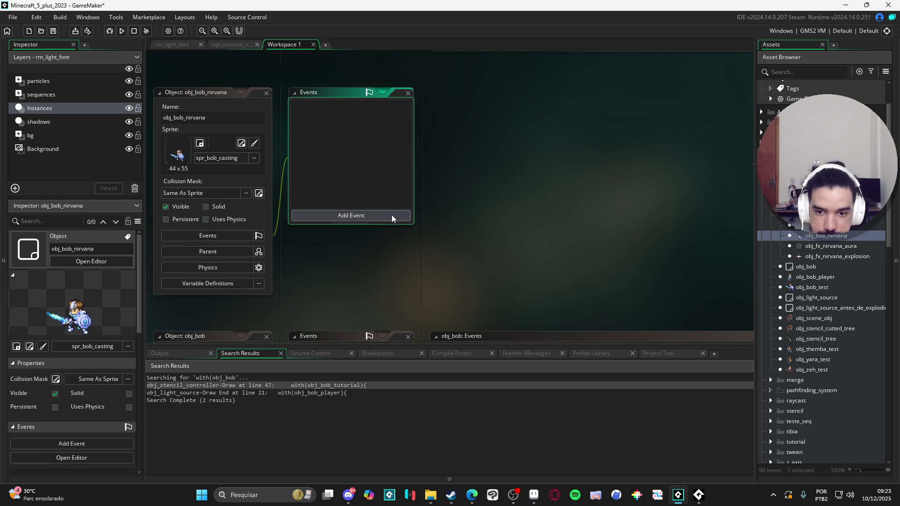
pyautogui.click(396, 216)
pyautogui.moveTo(438, 358)
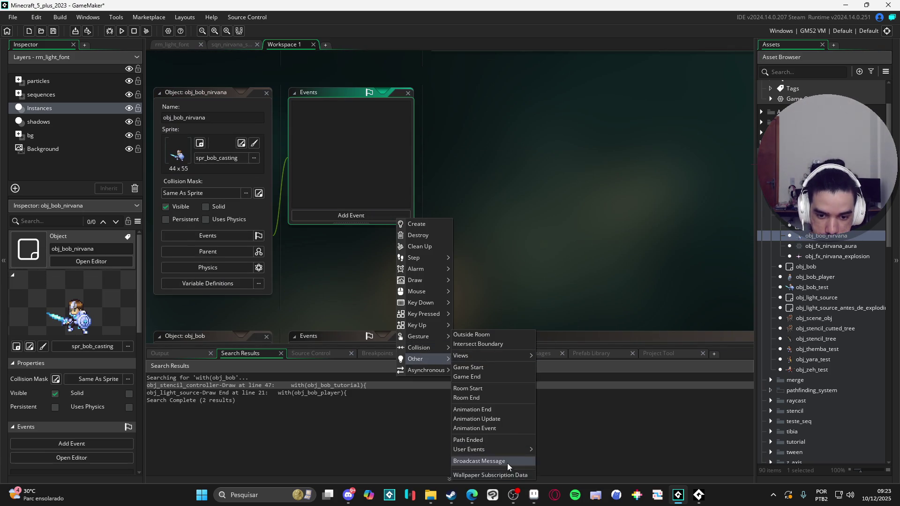
pyautogui.click(507, 464)
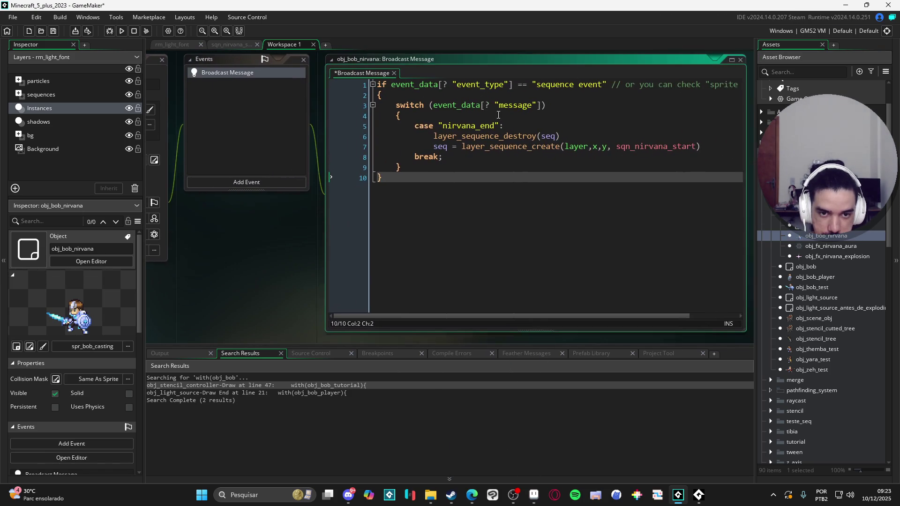
# Step: Change the case to "bob_idle" with sprite_index = spr_battle_0_idle, then return to sqn_nirvana_start
pyautogui.doubleClick(482, 124)
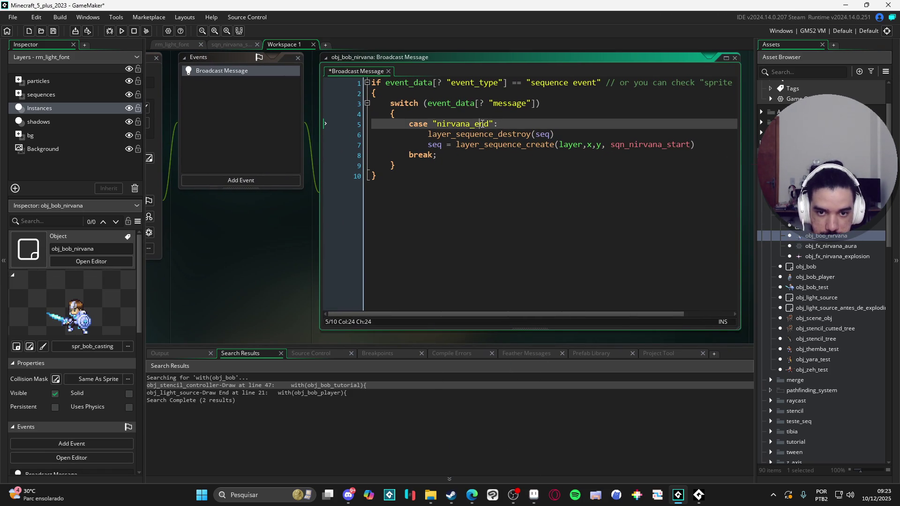
pyautogui.write('bob_idle')
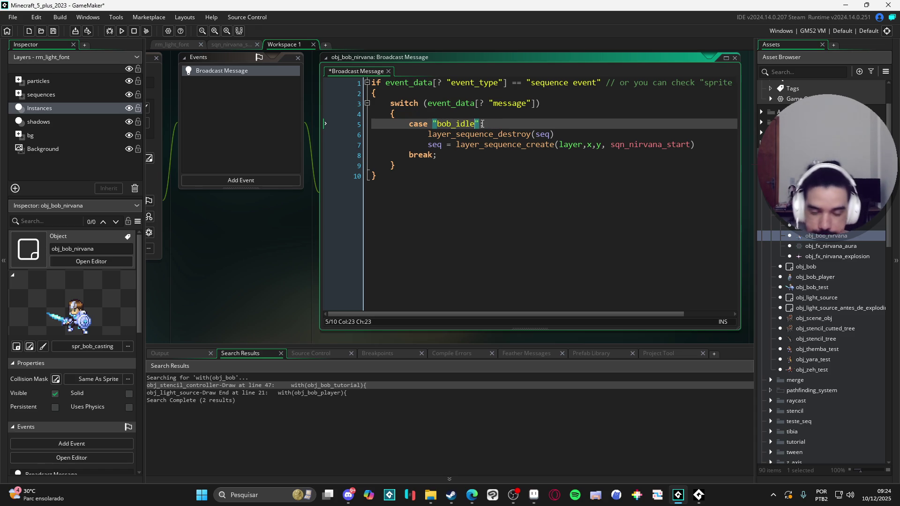
pyautogui.moveTo(695, 144)
pyautogui.mouseDown()
pyautogui.moveTo(421, 140)
pyautogui.moveTo(428, 133)
pyautogui.mouseUp()
pyautogui.press('BackSpace')
pyautogui.write('sprite_index =')
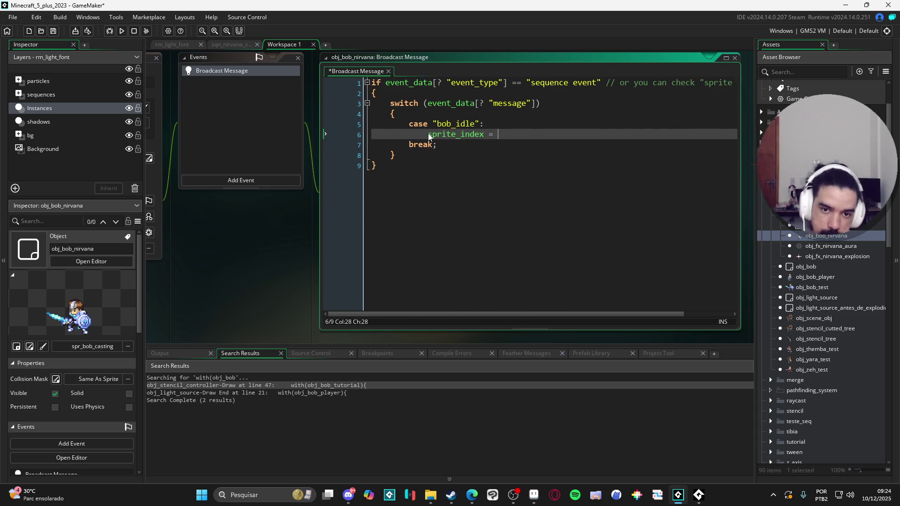
pyautogui.scroll(-15, 845, 251)
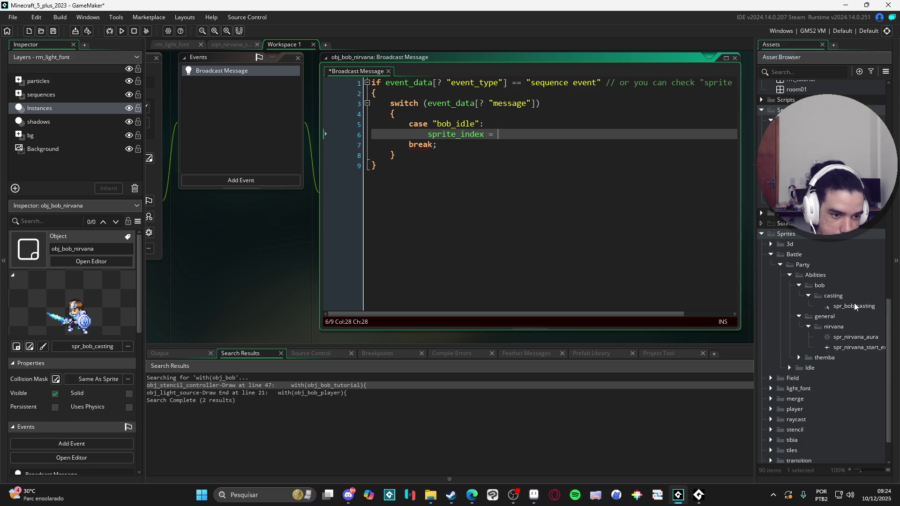
pyautogui.click(855, 305)
pyautogui.scroll(-2, 846, 316)
pyautogui.click(790, 323)
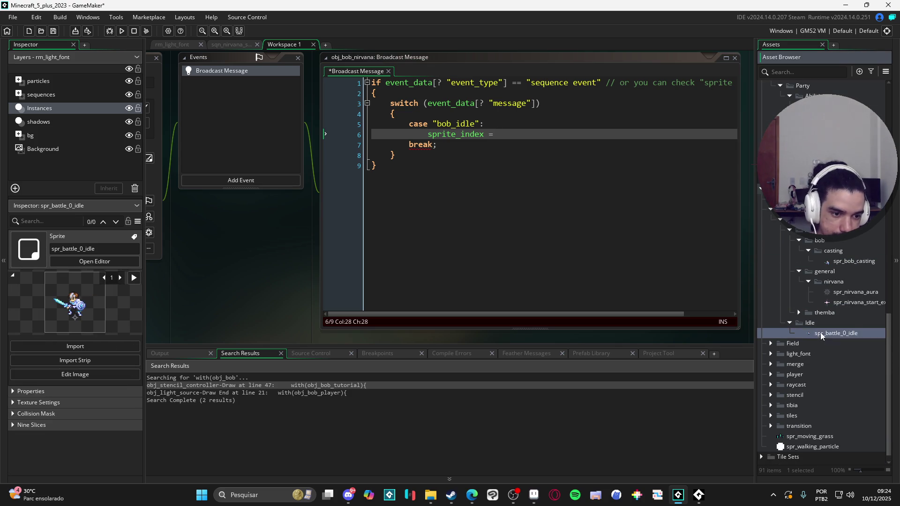
pyautogui.moveTo(836, 333); pyautogui.dragTo(499, 135)
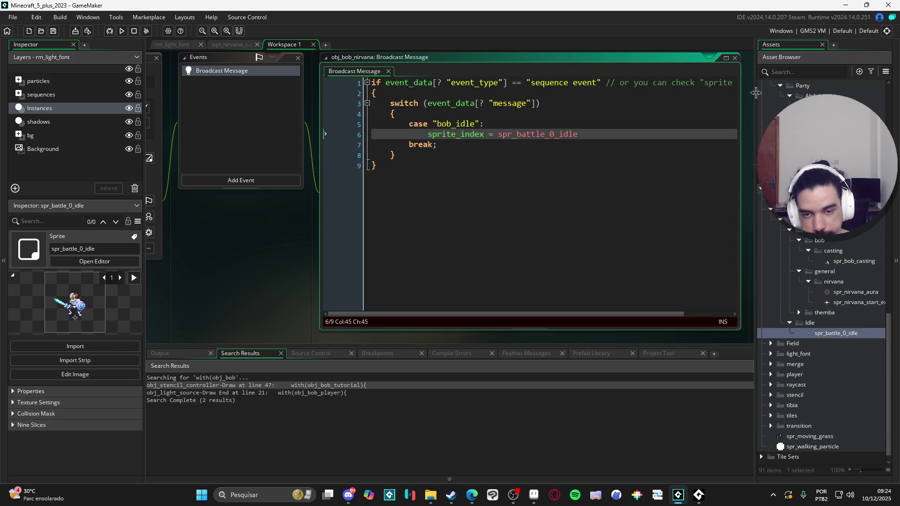
pyautogui.click(231, 44)
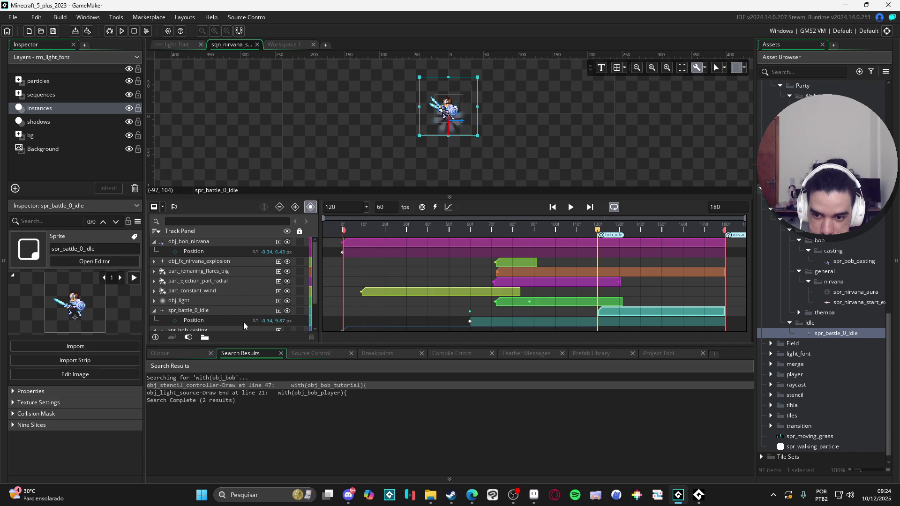
# Step: Delete the spr_battle_0_idle and spr_bob_casting tracks from the sequence
pyautogui.click(225, 313)
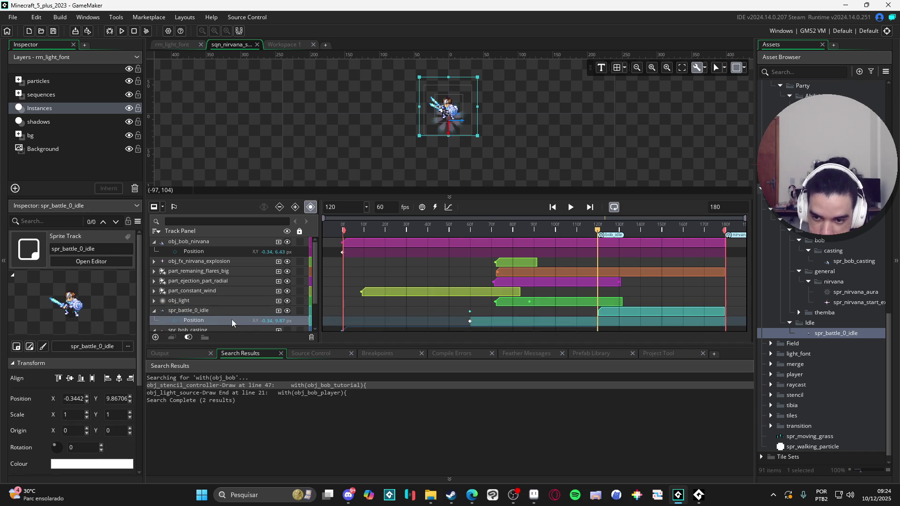
pyautogui.press('Delete')
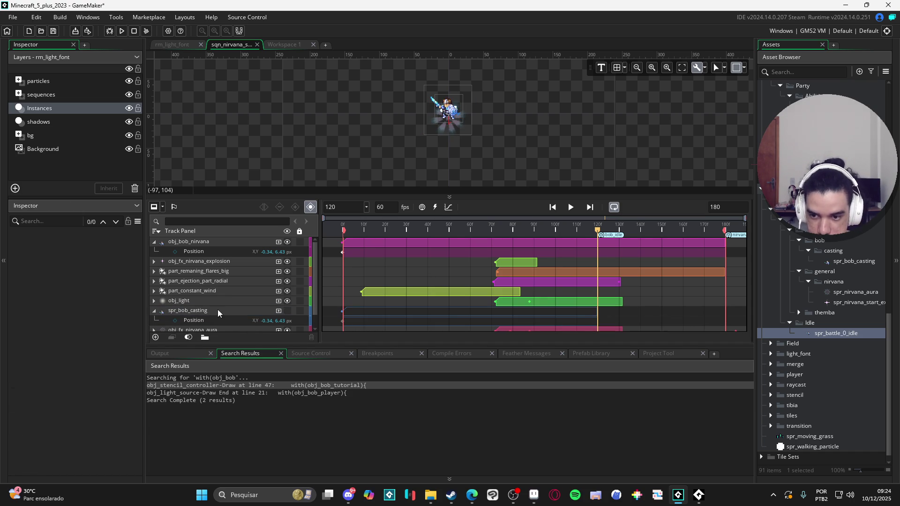
pyautogui.click(226, 309)
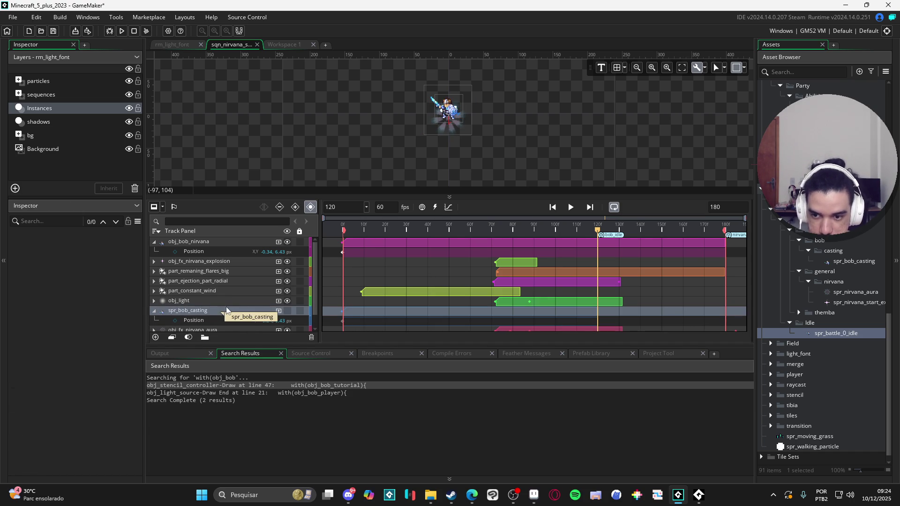
pyautogui.click(199, 302)
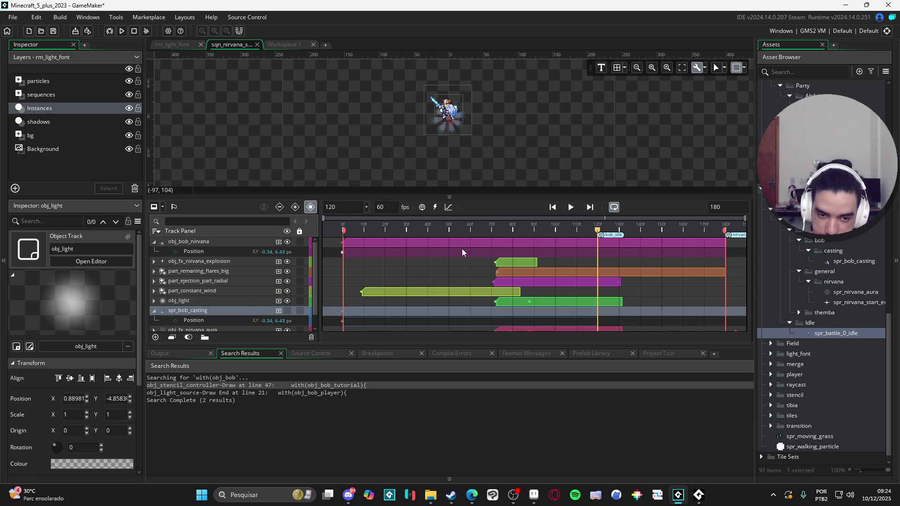
pyautogui.press('Delete')
# Step: Move the obj_bob_nirvana track below obj_light in the track order
pyautogui.moveTo(536, 229); pyautogui.dragTo(300, 224)
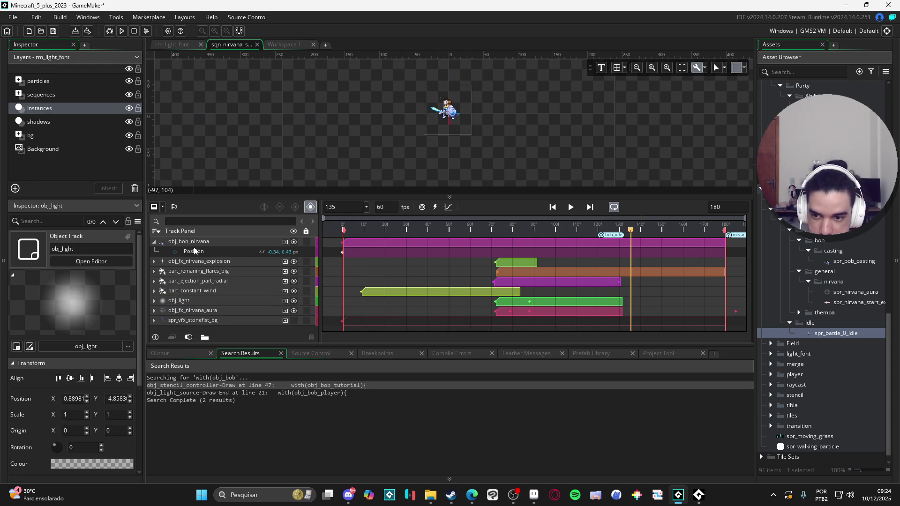
pyautogui.click(154, 242)
pyautogui.moveTo(210, 243); pyautogui.dragTo(205, 300)
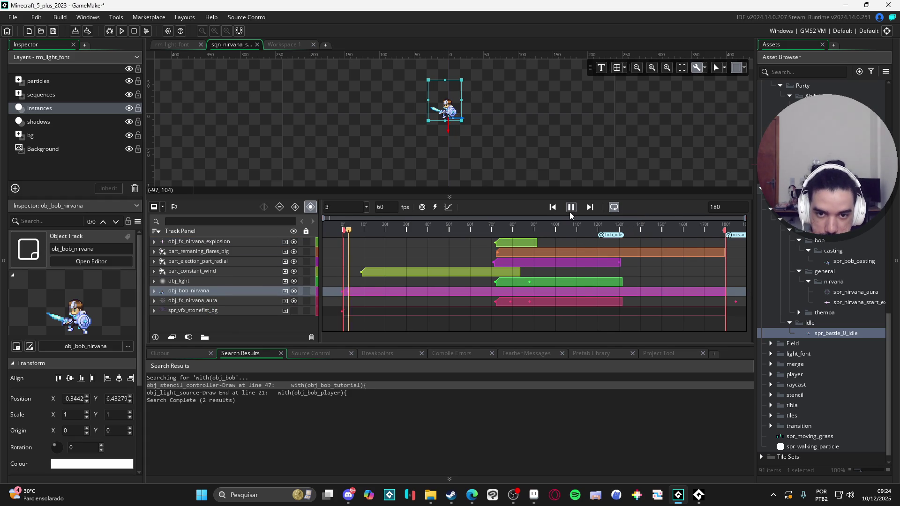
# Step: Stop the sequence preview and build and run the game with F5
pyautogui.click(571, 210)
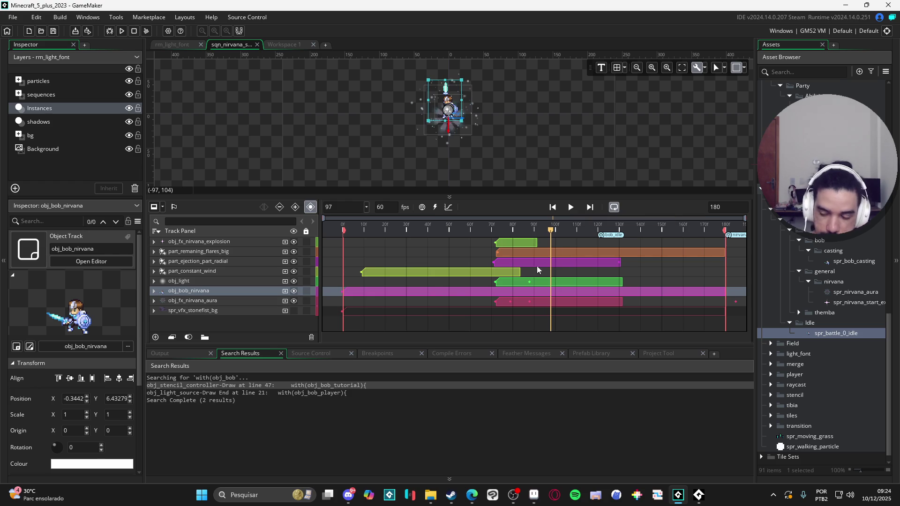
pyautogui.press('F5')
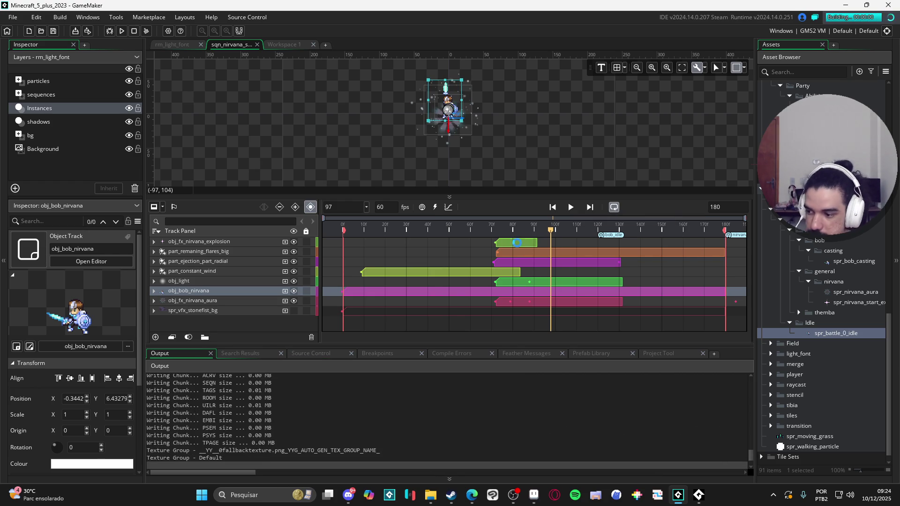
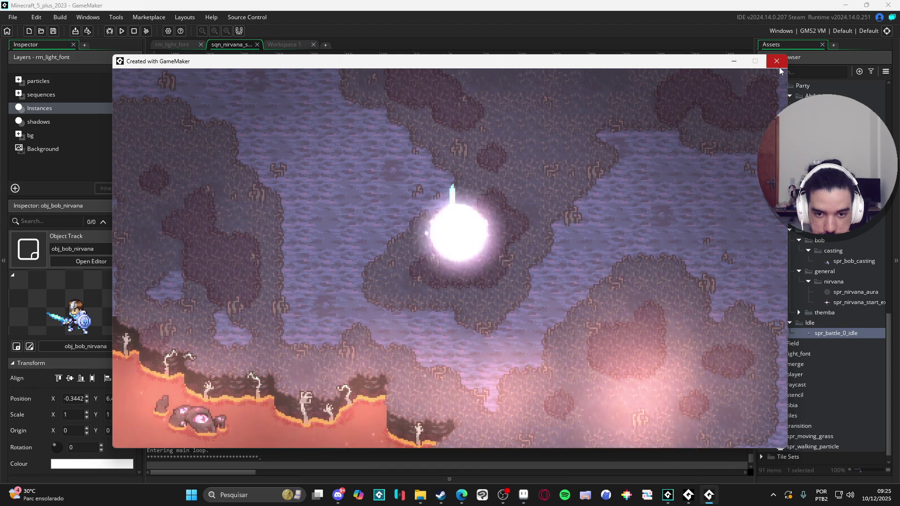
# Step: Compare spr_battle_0_idle with spr_bob_casting, set its origin to 40, 57, and rerun the game
pyautogui.click(779, 68)
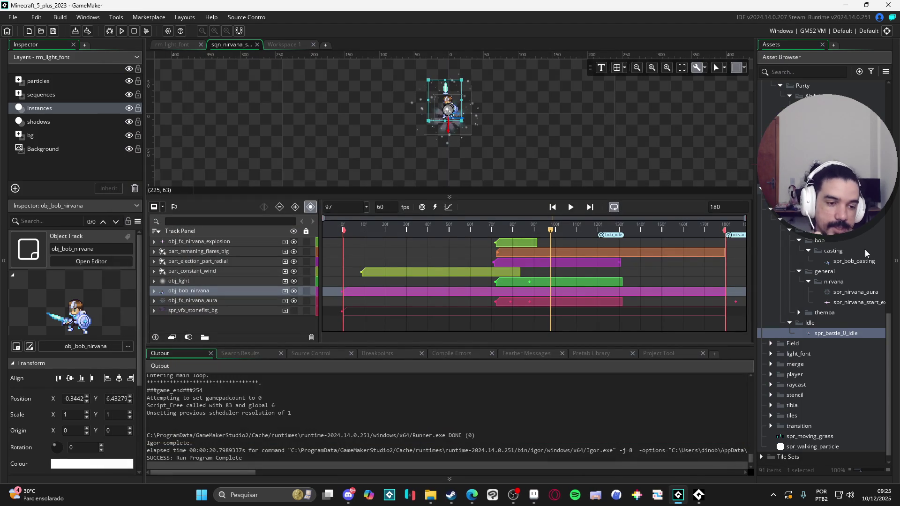
pyautogui.doubleClick(834, 341)
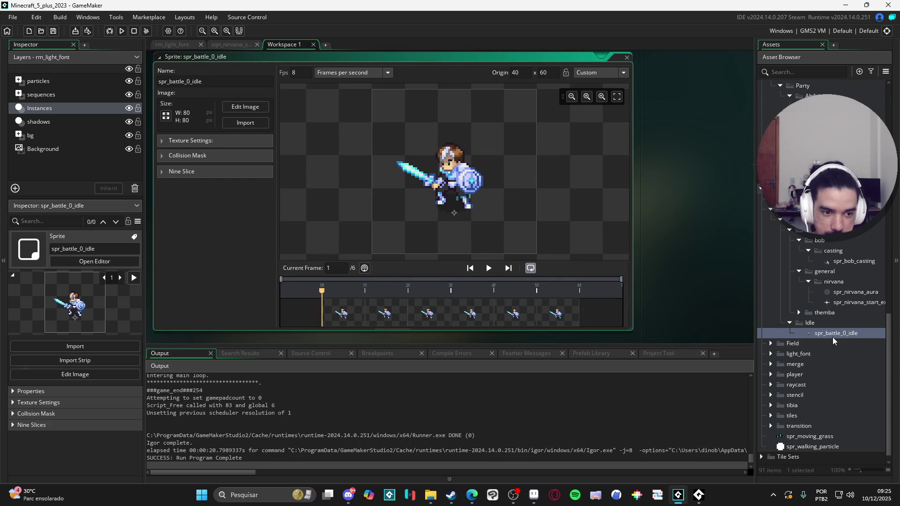
pyautogui.doubleClick(847, 261)
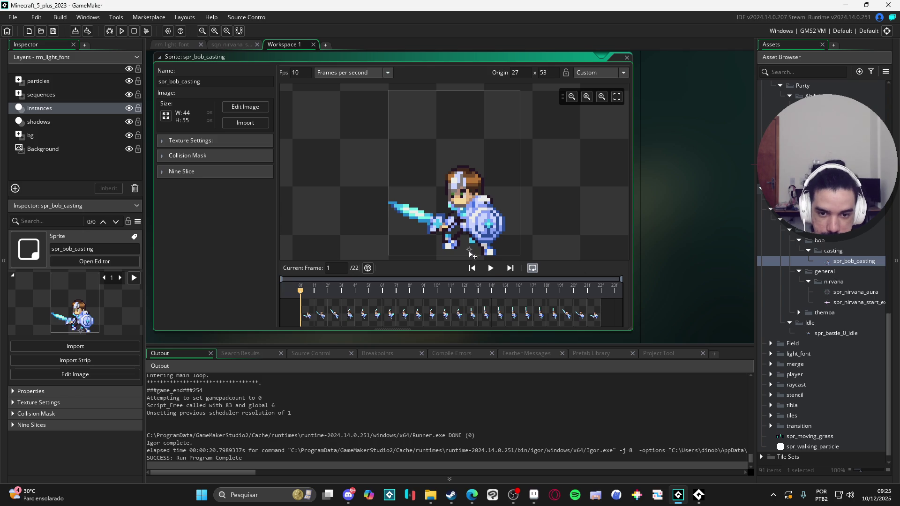
pyautogui.doubleClick(854, 334)
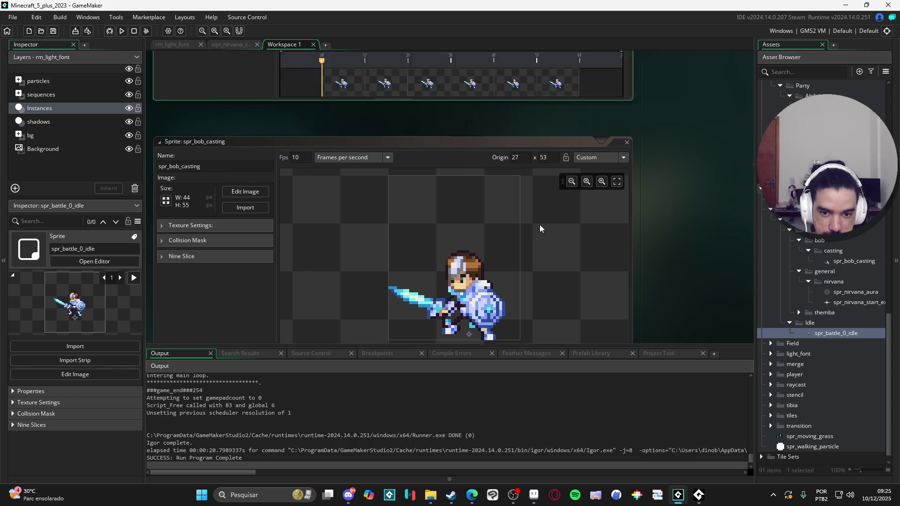
pyautogui.scroll(5, 455, 215)
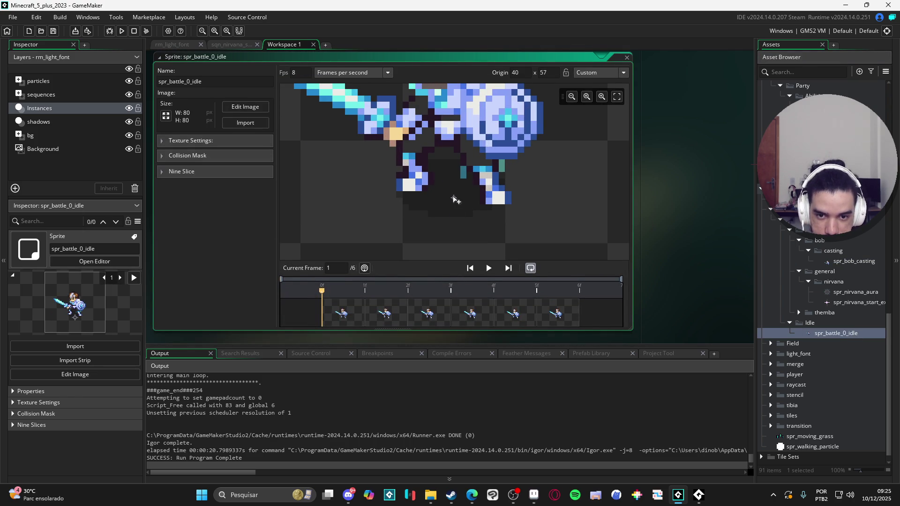
pyautogui.press('F5')
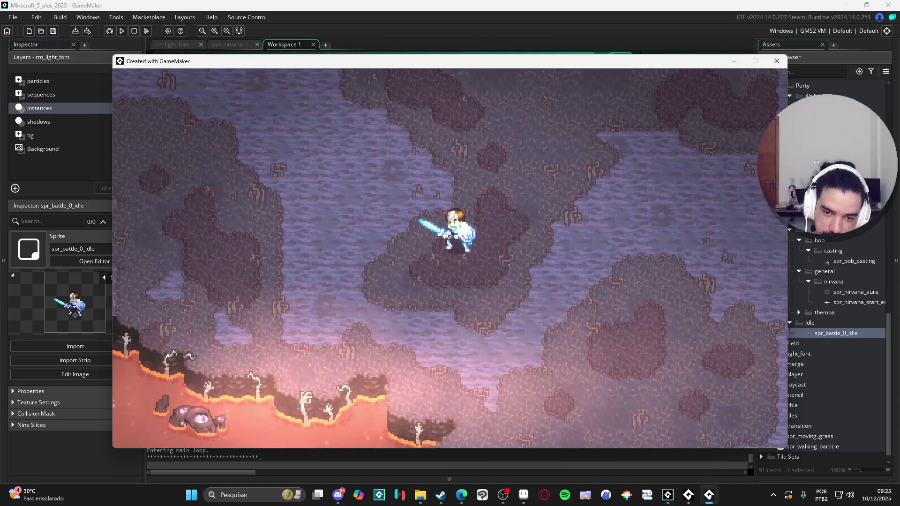
# Step: Test the idle sprite's adjusted origin over two game runs, then return to the sqn_nirvana sequence
pyautogui.click(786, 60)
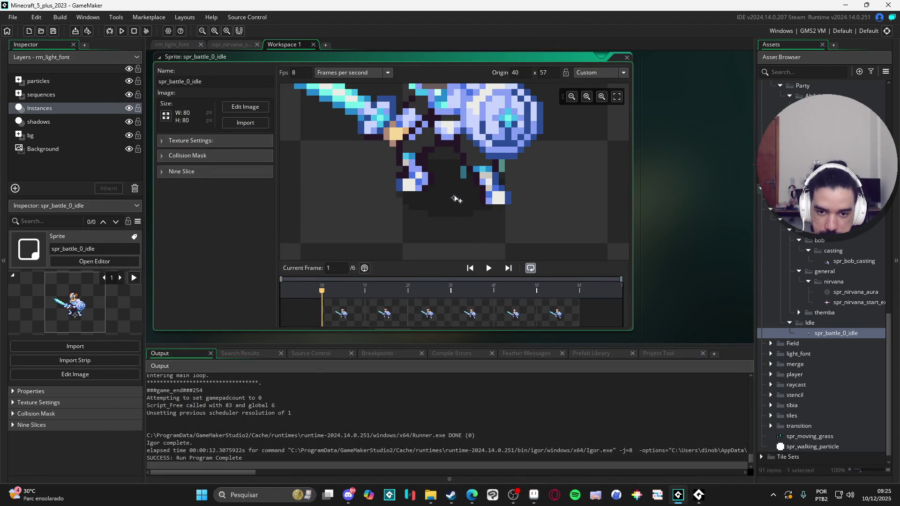
pyautogui.press('F5')
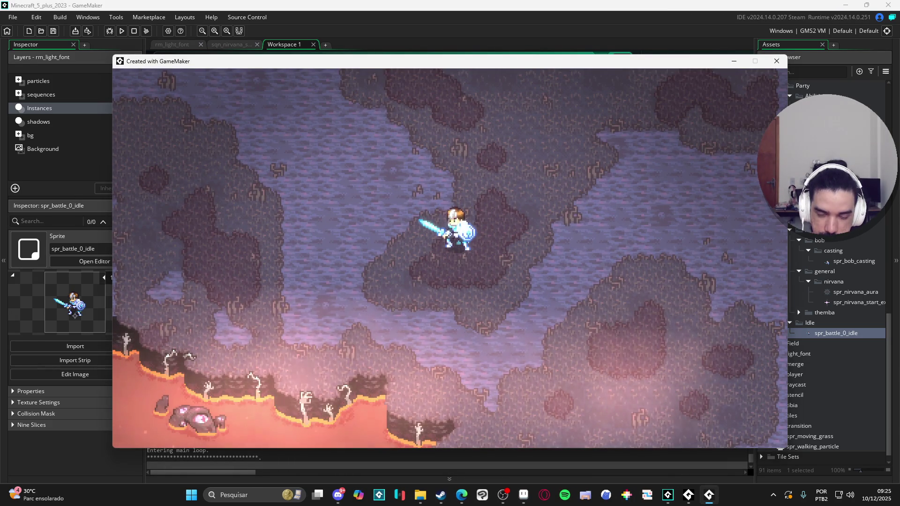
pyautogui.click(777, 61)
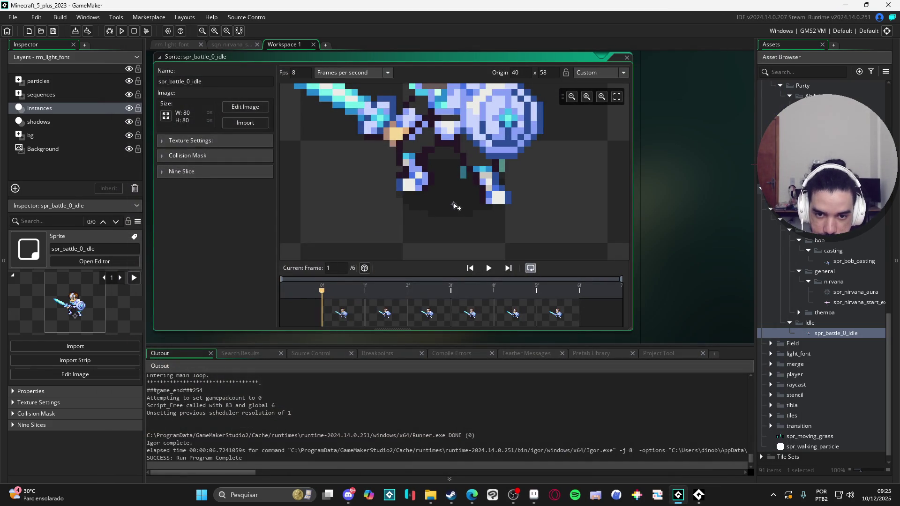
pyautogui.press('F5')
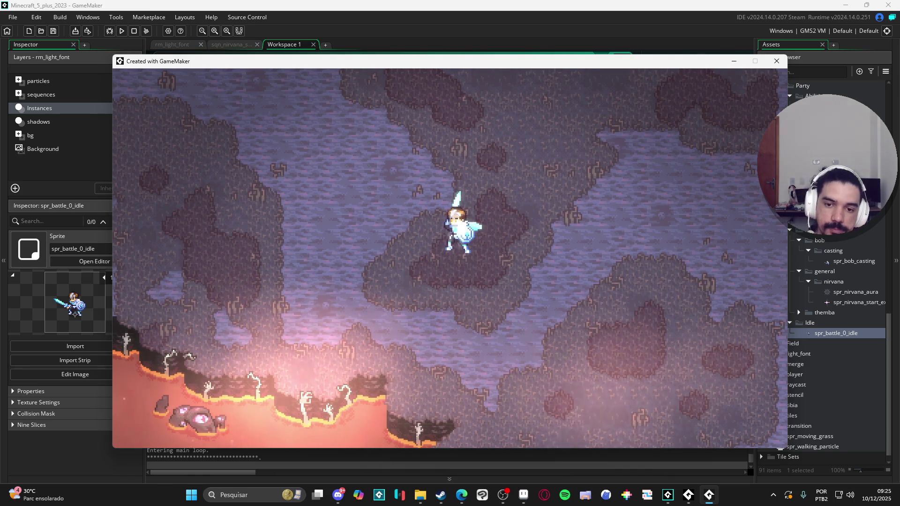
pyautogui.click(777, 61)
pyautogui.click(225, 45)
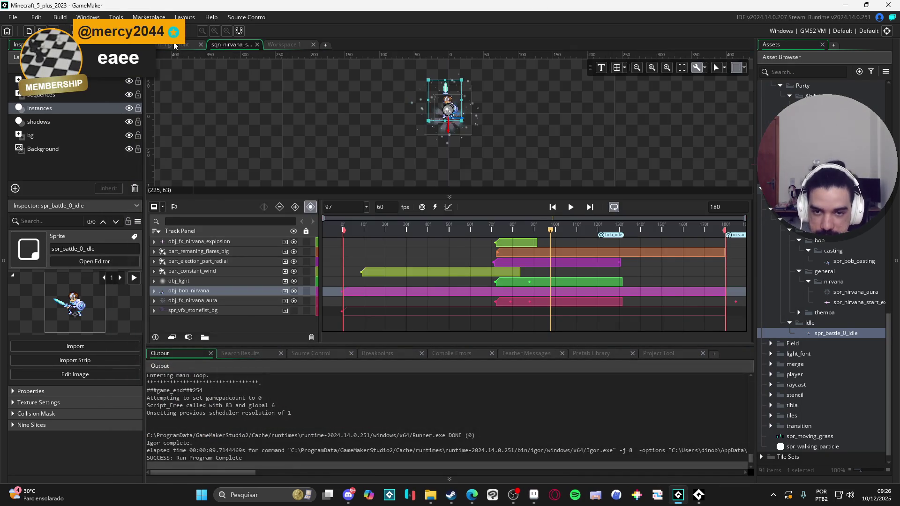
# Step: Switch to rm_light_font and open obj_stencil from the stencil asset folder
pyautogui.click(173, 45)
pyautogui.scroll(-1, 652, 209)
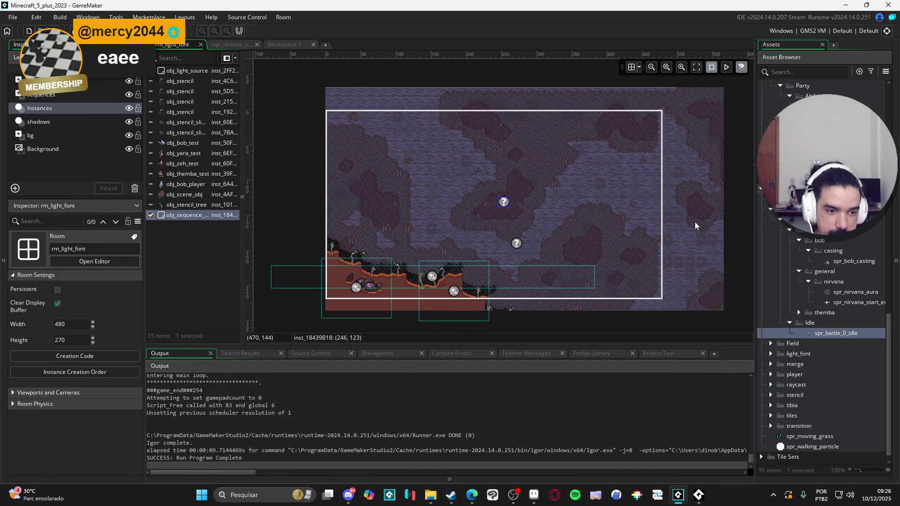
pyautogui.scroll(15, 860, 281)
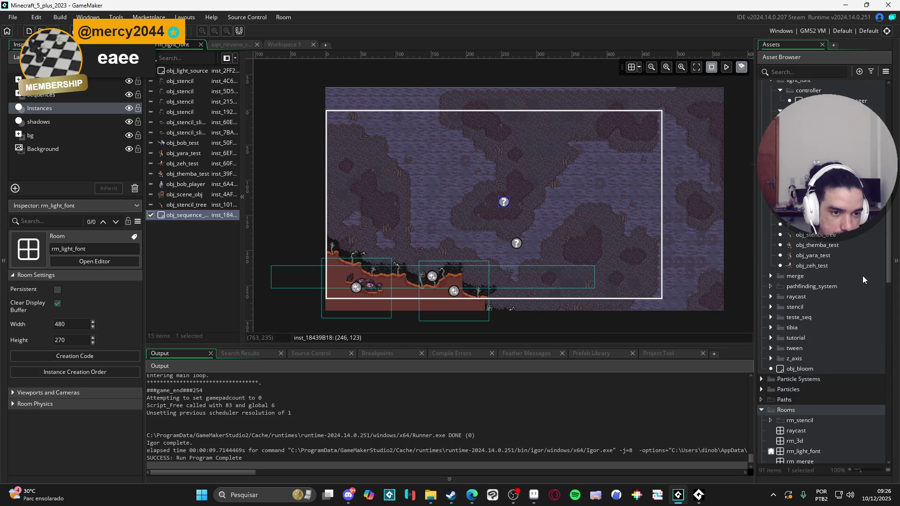
pyautogui.scroll(-3, 854, 282)
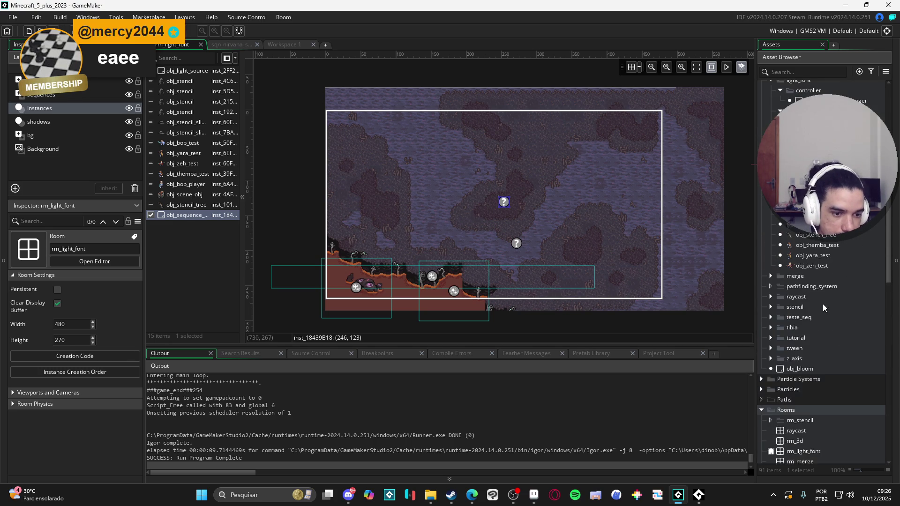
pyautogui.click(777, 310)
pyautogui.doubleClick(810, 318)
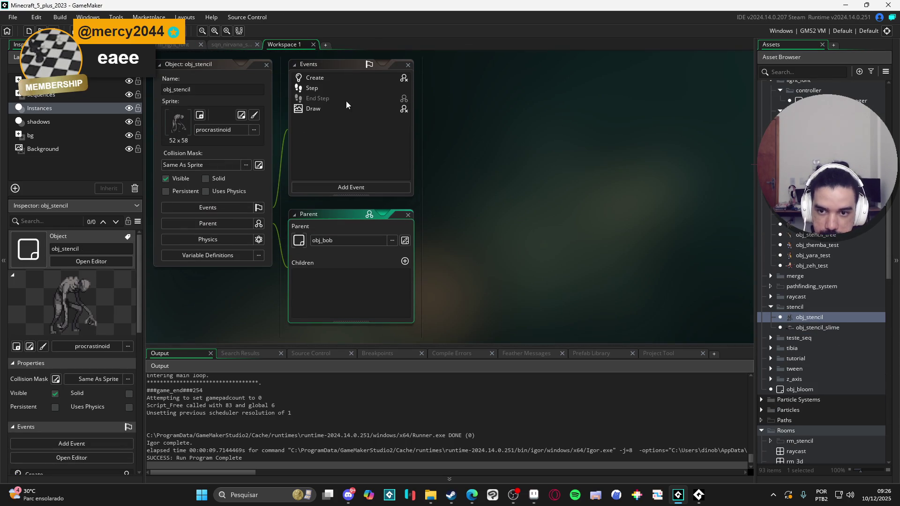
# Step: Read obj_stencil's Draw event code, select its outline shader block, then close the code
pyautogui.click(356, 108)
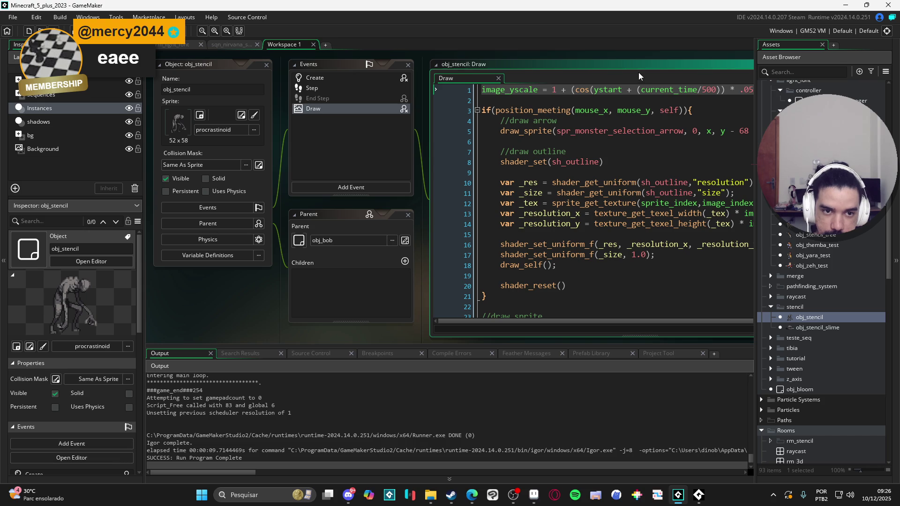
pyautogui.click(530, 121)
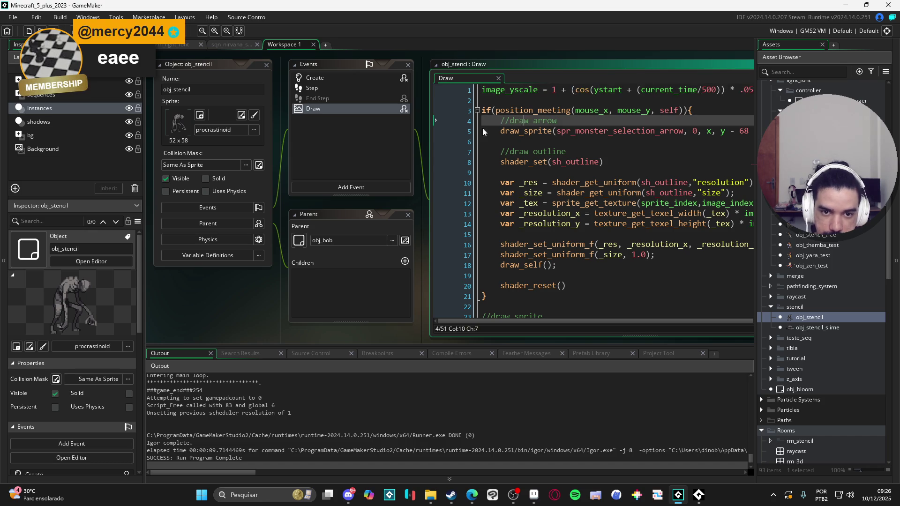
pyautogui.click(644, 72)
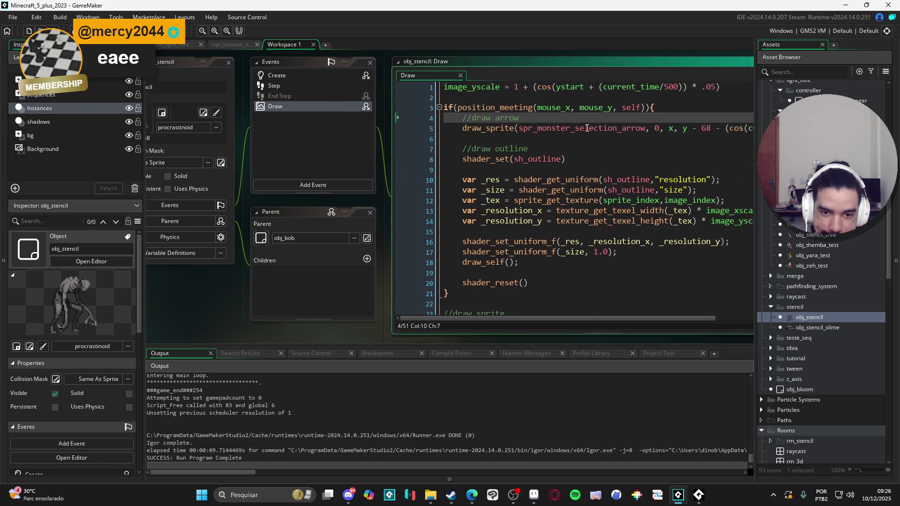
pyautogui.moveTo(457, 278)
pyautogui.mouseDown()
pyautogui.moveTo(390, 276)
pyautogui.moveTo(368, 137)
pyautogui.moveTo(355, 145)
pyautogui.mouseUp()
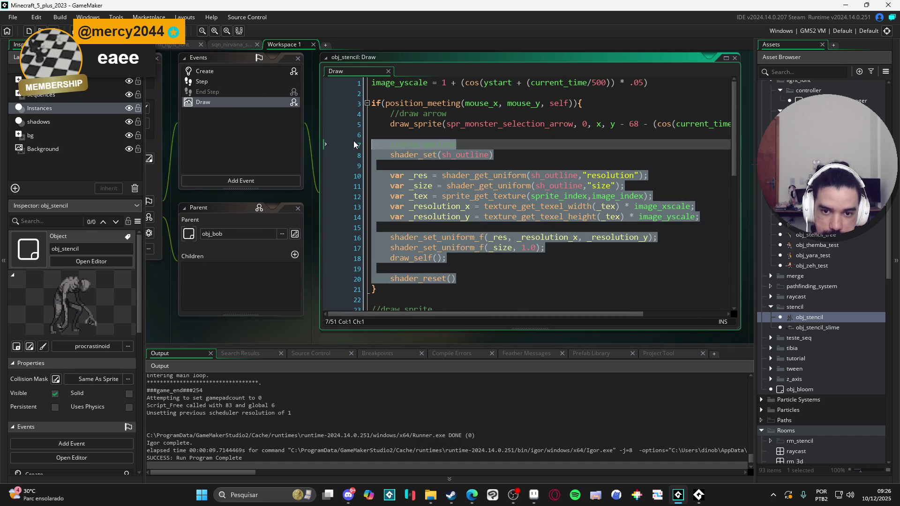
pyautogui.scroll(-10, 473, 187)
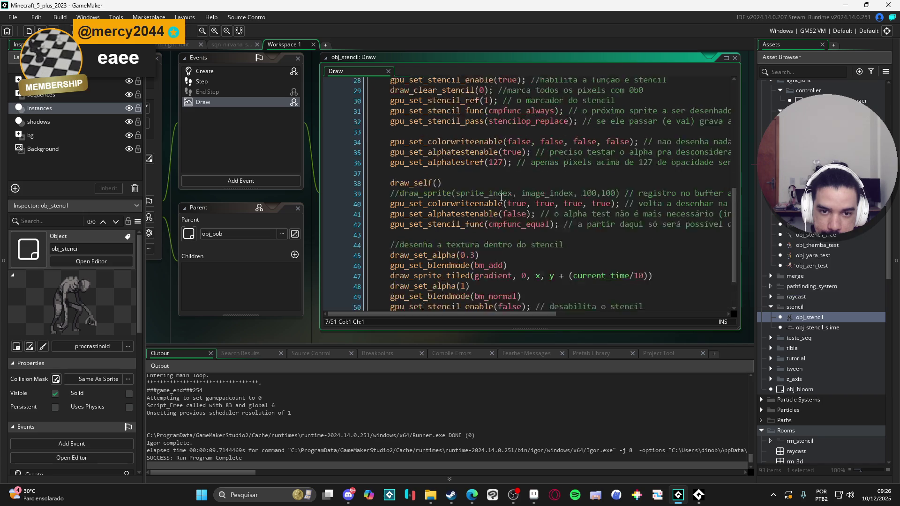
pyautogui.scroll(7, 500, 197)
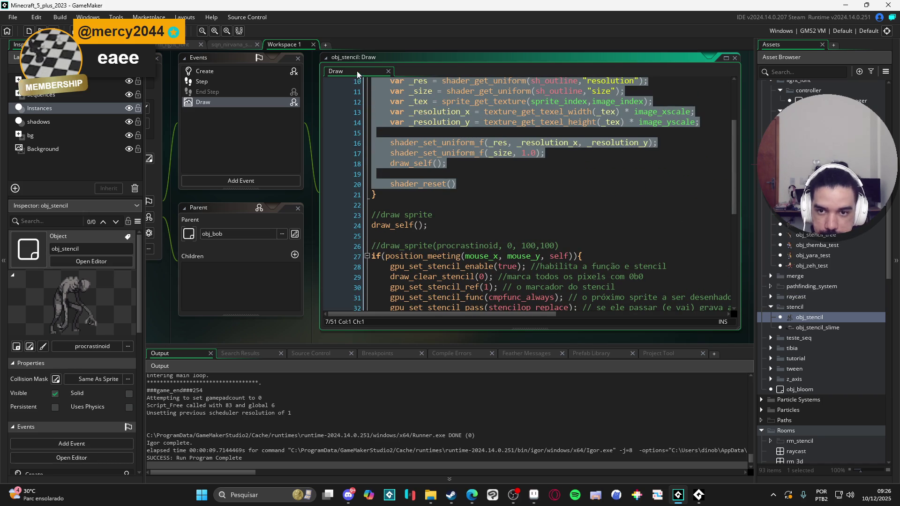
pyautogui.hotkey('ctrl', 'w')
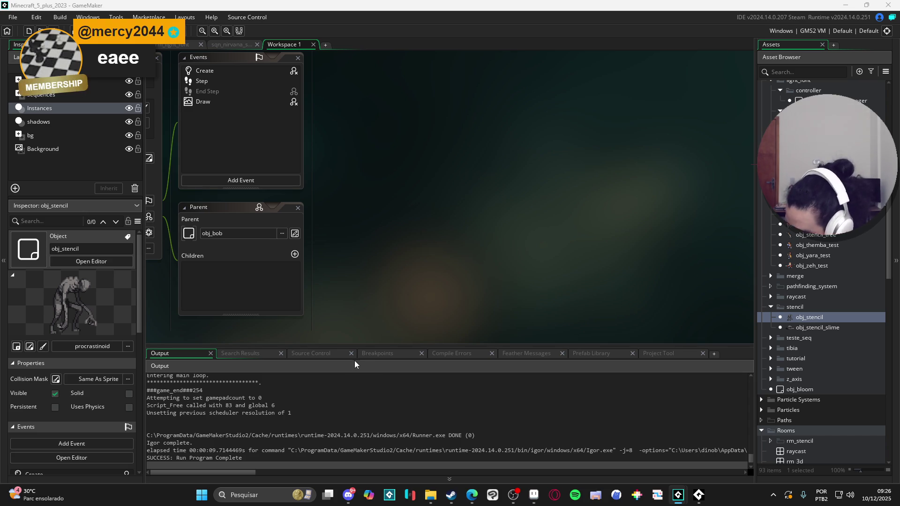
# Step: Open obj_bob_nirvana and add a Create event that initialises the nirvana variable
pyautogui.scroll(5, 815, 271)
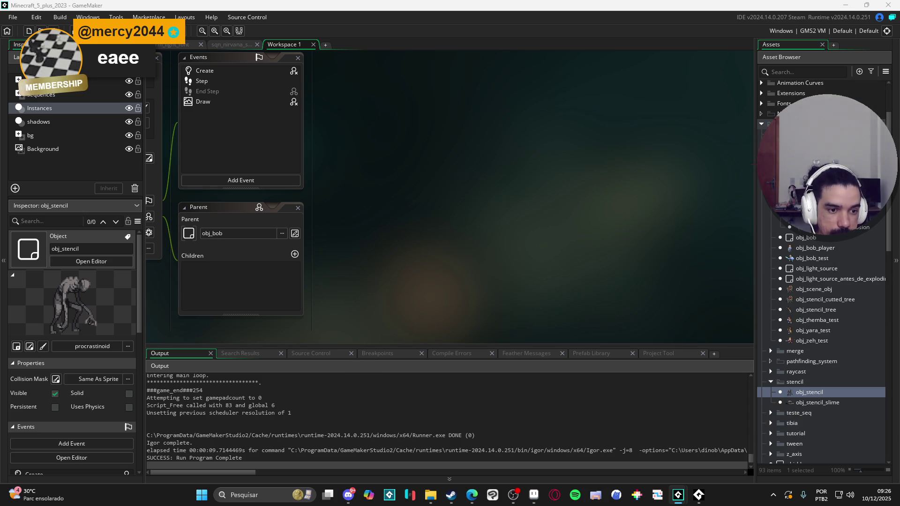
pyautogui.doubleClick(826, 266)
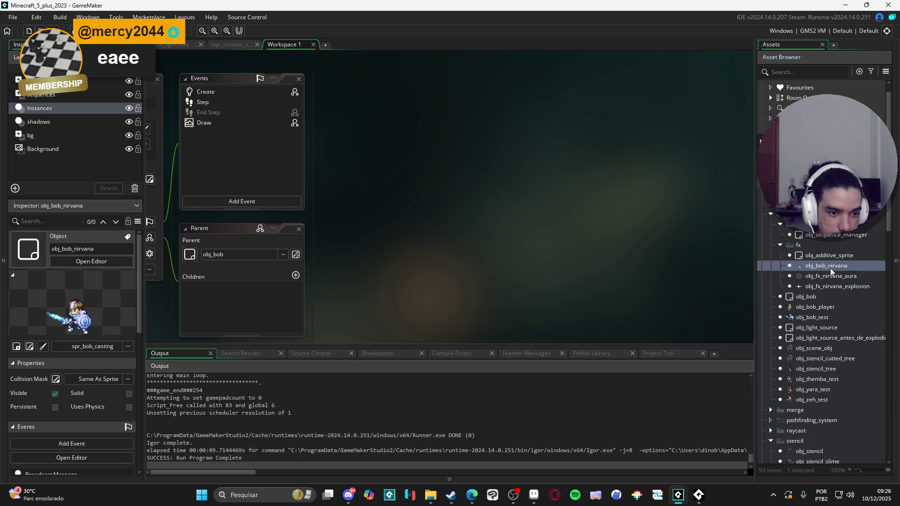
pyautogui.click(365, 181)
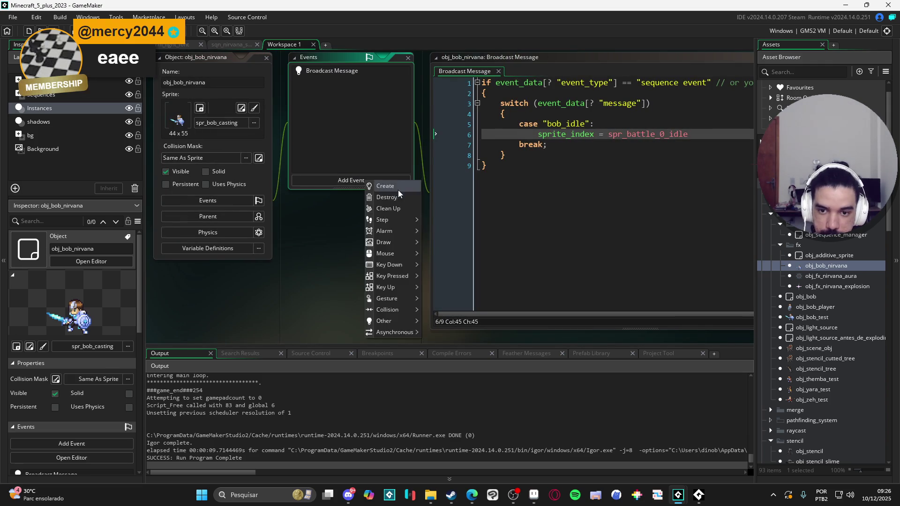
pyautogui.click(393, 188)
pyautogui.write('nirvana = false')
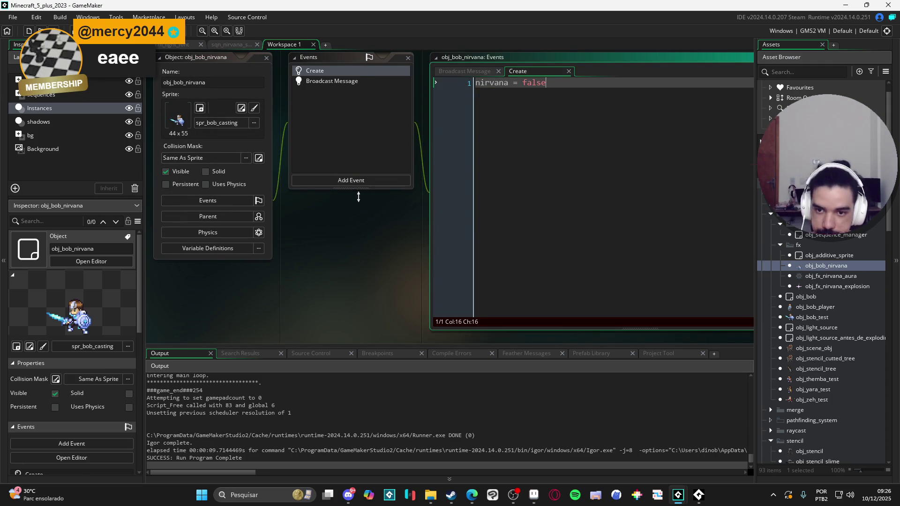
pyautogui.scroll(2, 413, 283)
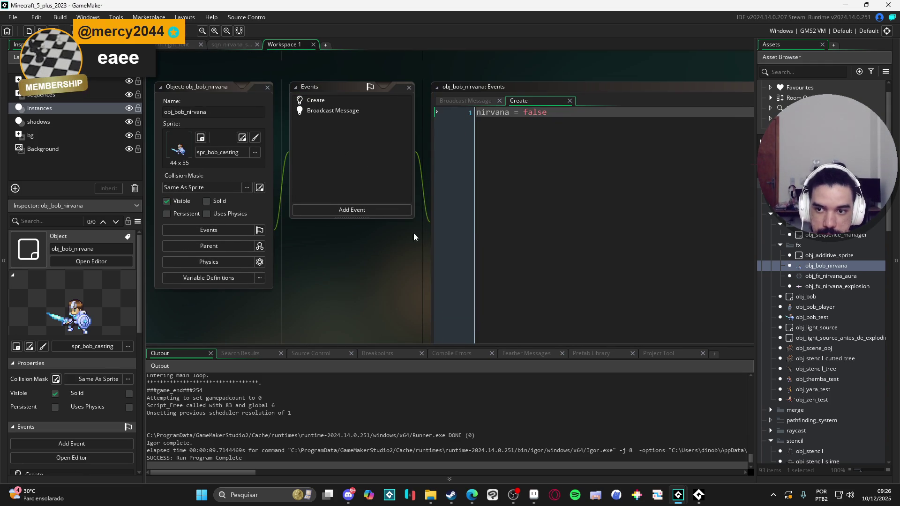
# Step: Add a Draw event and begin an if(nirvana){ } block containing return
pyautogui.click(404, 210)
pyautogui.moveTo(426, 274)
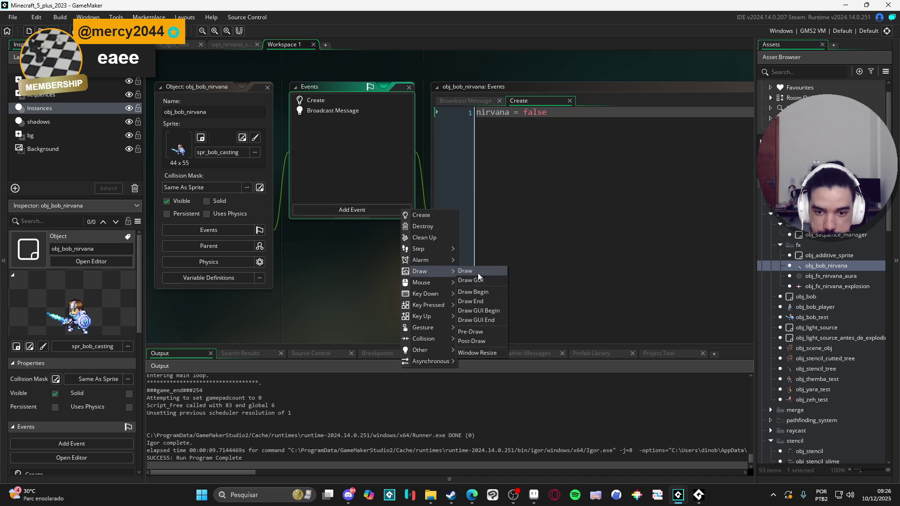
pyautogui.click(474, 271)
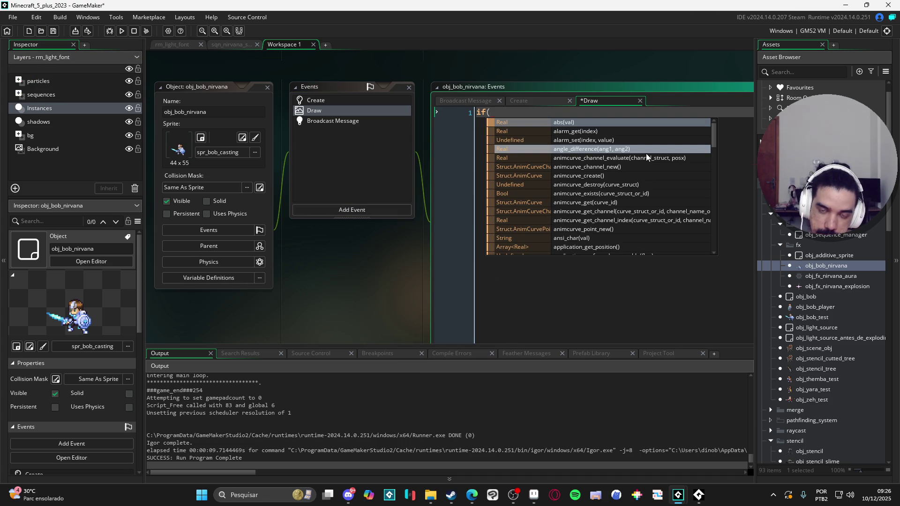
pyautogui.write('nirvana){')
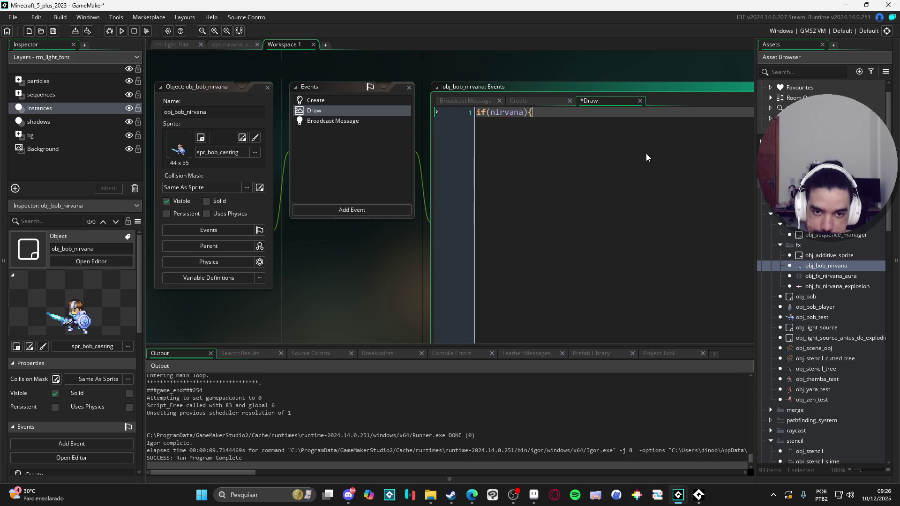
pyautogui.press('Return')
pyautogui.press('Return')
pyautogui.press('Return')
pyautogui.press('Up')
pyautogui.press('Up')
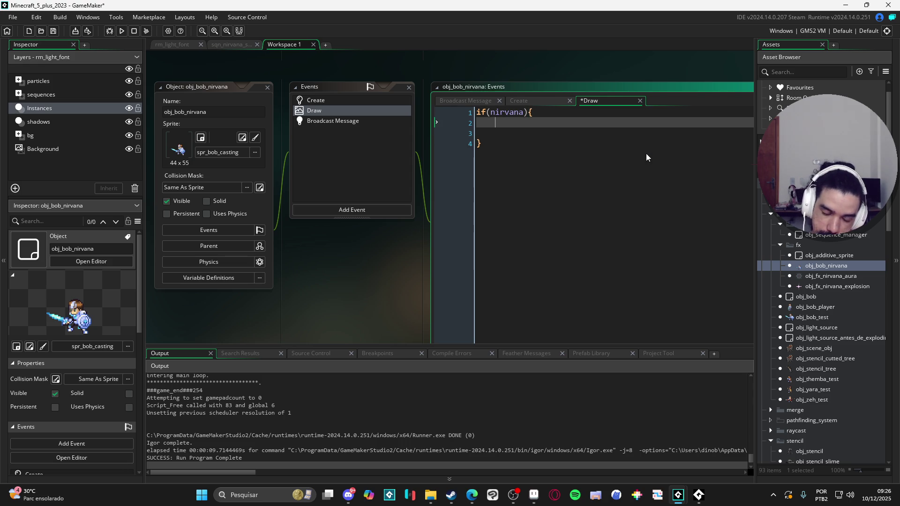
pyautogui.press('Return')
pyautogui.press('Return')
pyautogui.write('return')
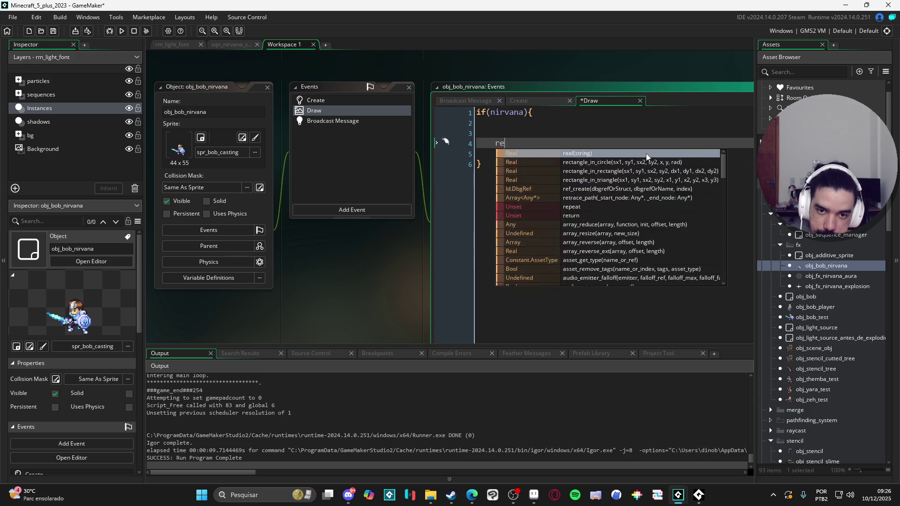
pyautogui.press('Delete')
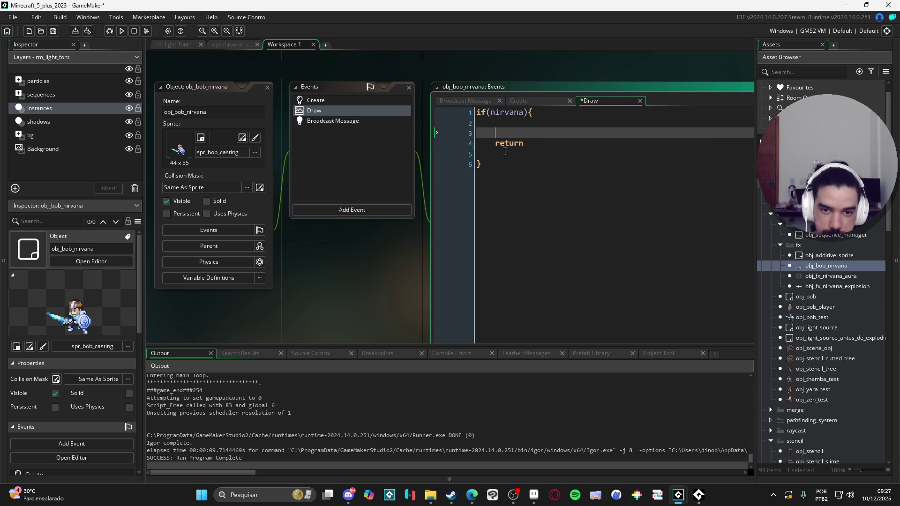
# Step: Replace return with exit; inside the block and add draw_self(); after it
pyautogui.click(478, 155)
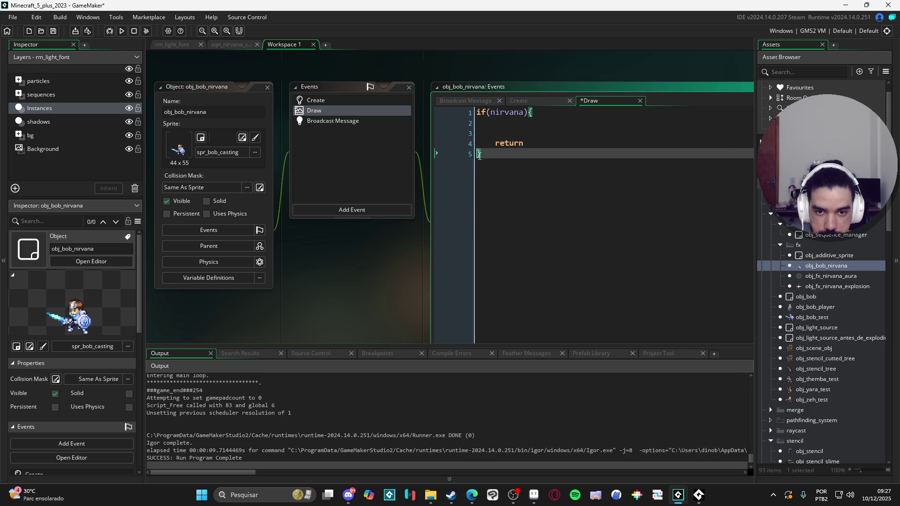
pyautogui.doubleClick(507, 144)
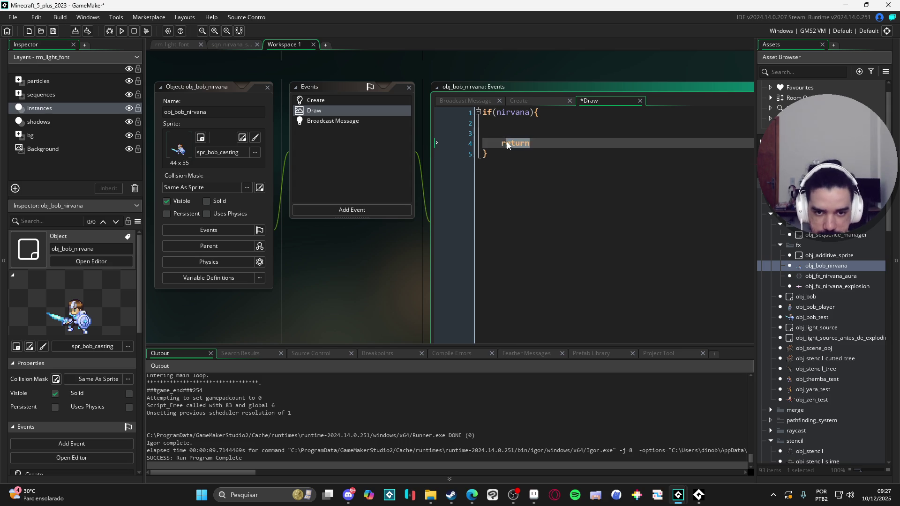
pyautogui.write('exit')
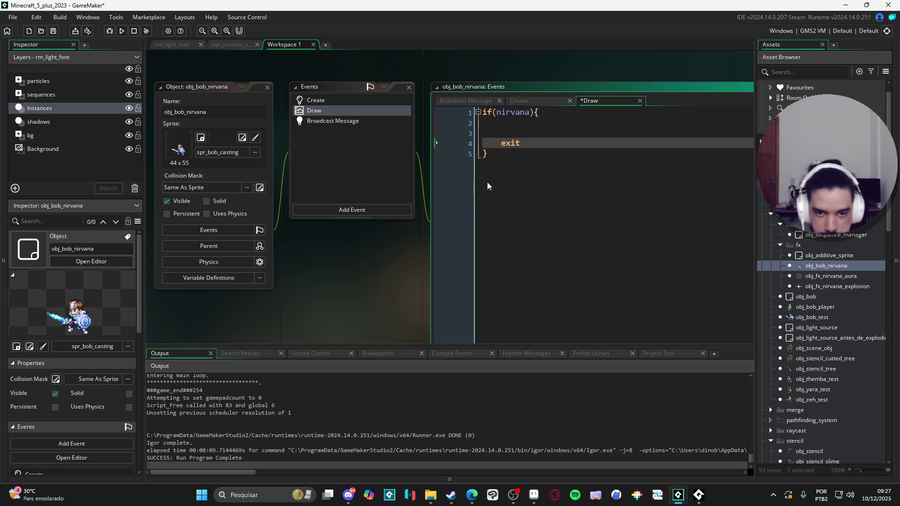
pyautogui.click(541, 153)
pyautogui.press('Return')
pyautogui.press('Return')
pyautogui.write('f();')
pyautogui.hotkey('ctrl', 's')
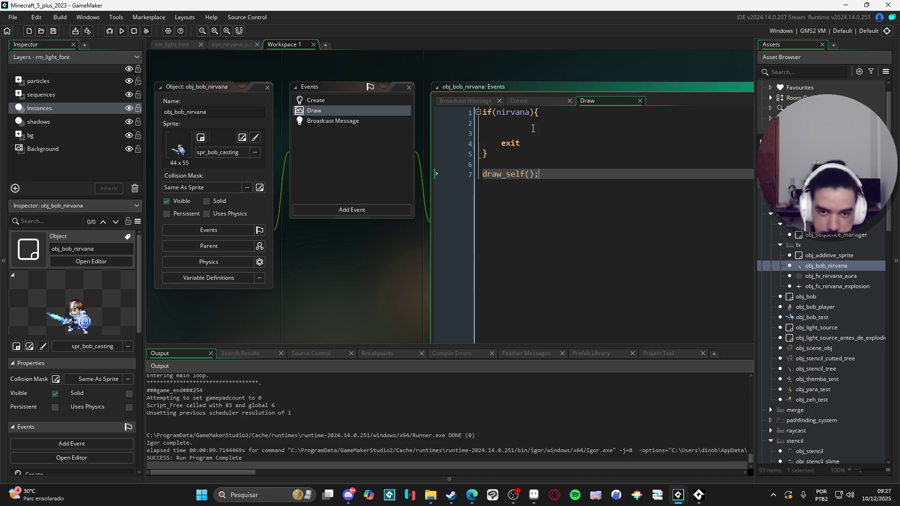
pyautogui.click(539, 139)
pyautogui.write(';')
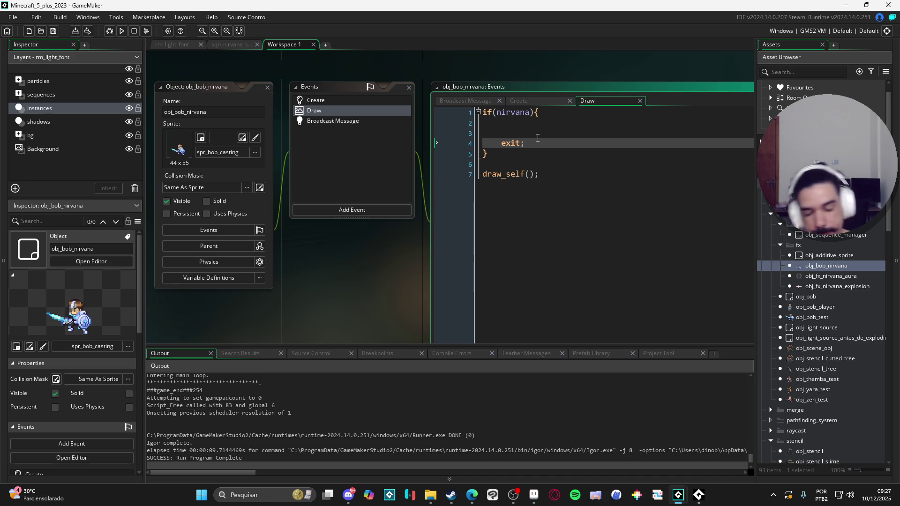
# Step: Paste the sh_outline shader drawing code into the if block and check its size value 1.0
pyautogui.click(555, 128)
pyautogui.write('//draw outline \tshader_set(sh_outline)  \tvar _res = shader_get_uniform(sh_outline,"resolution"); \tvar _size = shader_get_uniform(sh_outline,"size"); \tvar _tex = sprite_get_texture(sprite_index,image_index); \tvar _resolution_x = texture_get_texel_width(_tex) * image_xscale; \tvar _resolution_y = texture_get_texel_height(_tex) * image_yscale;  \tshader_set_uniform_f(_res, _resolution_x, _resolution_y); \tshader_set_uniform_f(_size, 1.0); \tdraw_self();  \tshader_reset()')
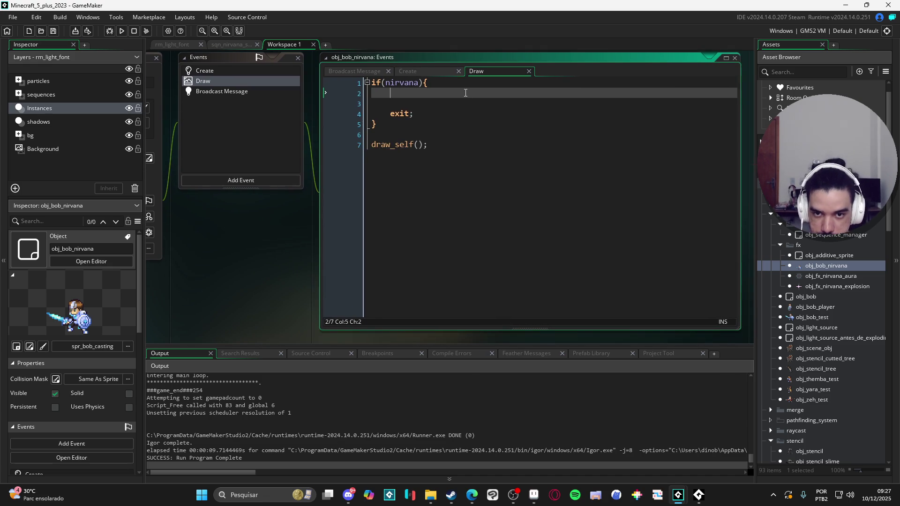
pyautogui.click(406, 93)
pyautogui.press('BackSpace')
pyautogui.press('BackSpace')
pyautogui.press('BackSpace')
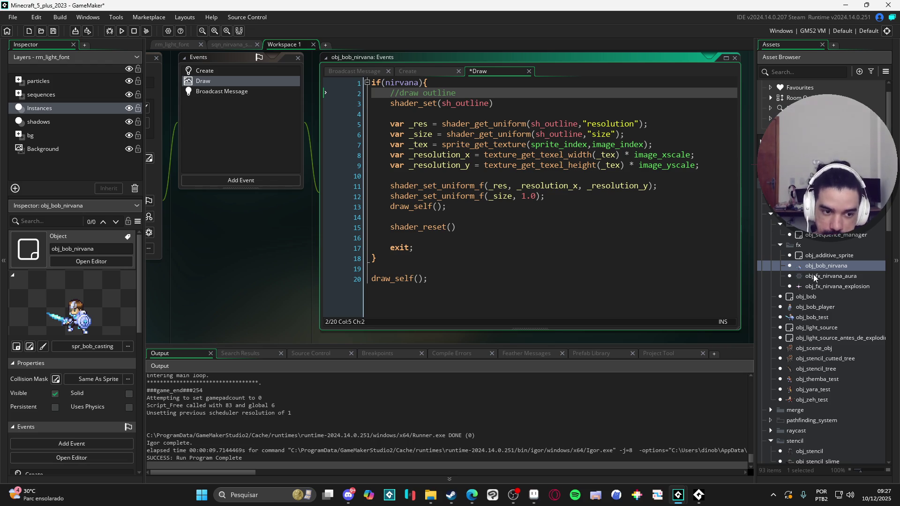
pyautogui.scroll(-2, 818, 356)
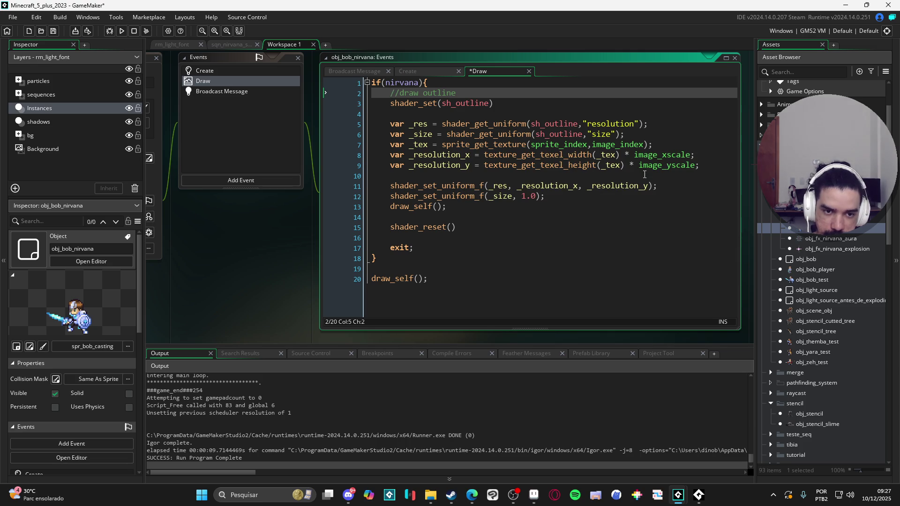
pyautogui.click(486, 124)
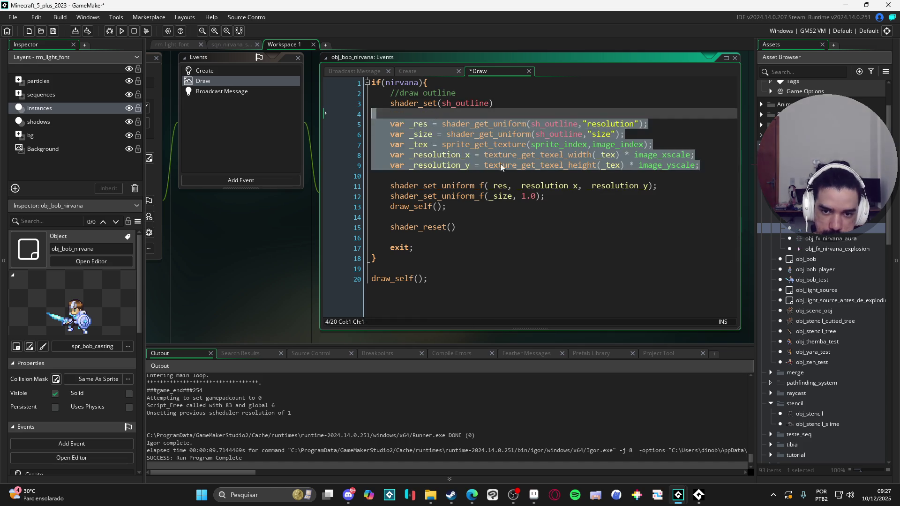
pyautogui.click(526, 196)
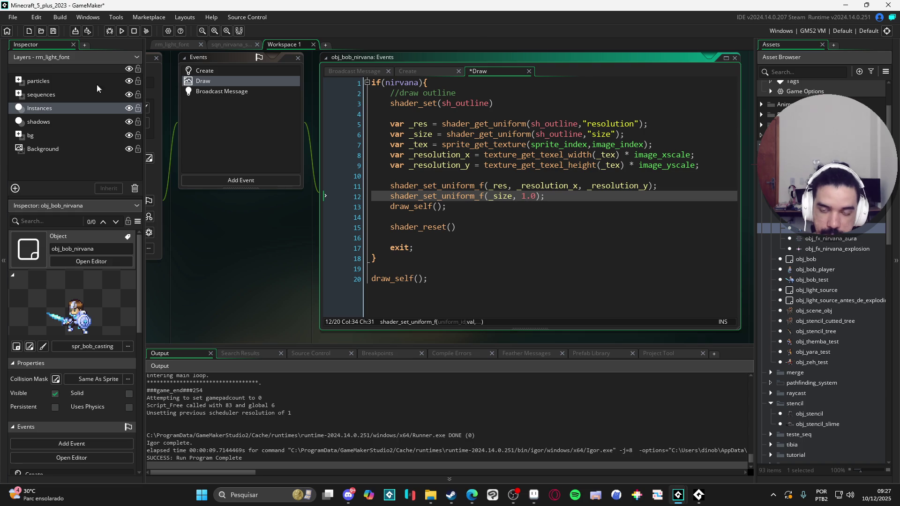
pyautogui.click(209, 95)
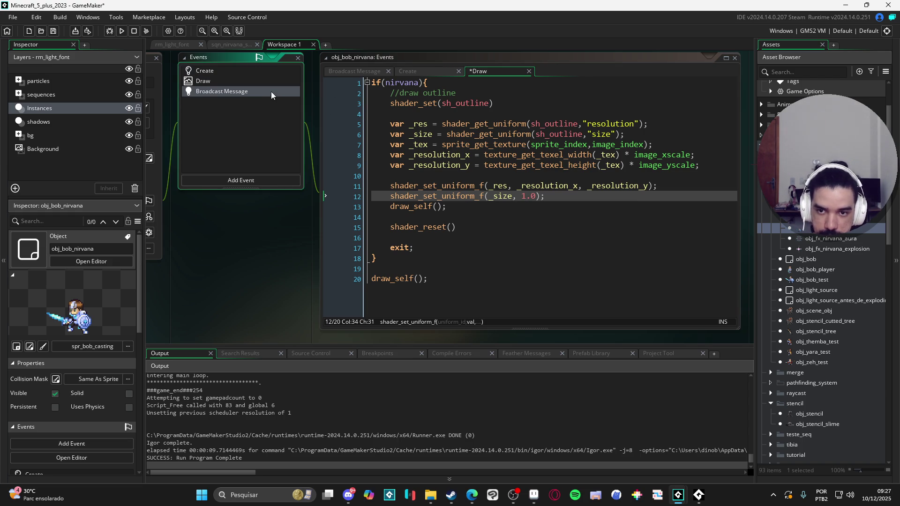
# Step: Open the Broadcast Message code and add a case "nirvana": line after the first break
pyautogui.doubleClick(284, 91)
pyautogui.click(524, 154)
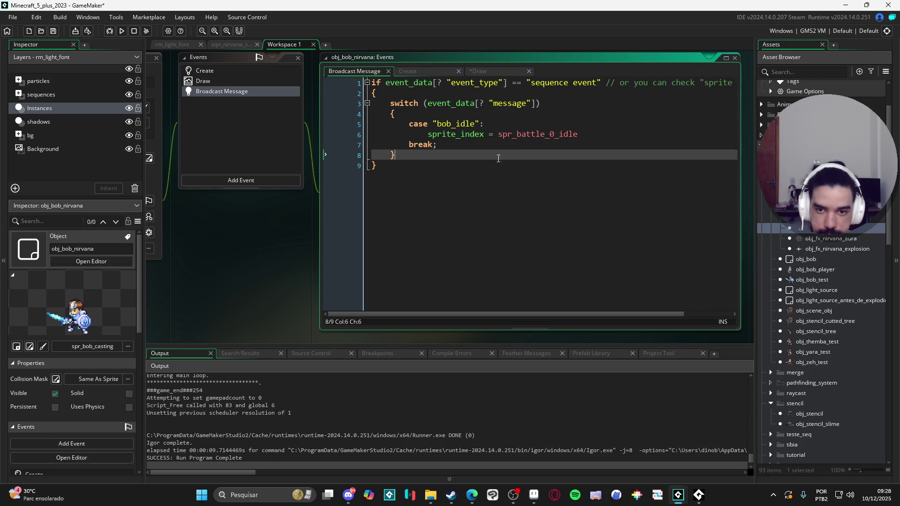
pyautogui.click(455, 148)
pyautogui.press('Return')
pyautogui.write('case "nirvana')
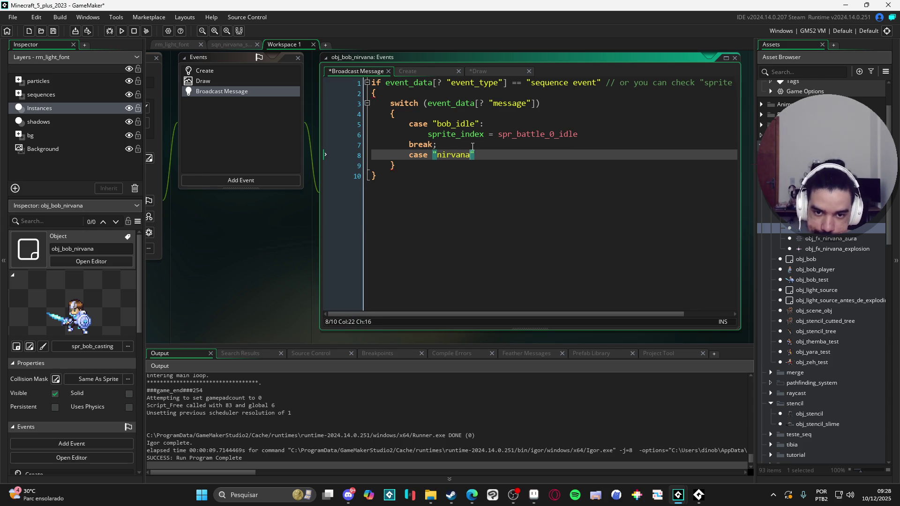
# Step: Fill the nirvana case with nirvana = true; followed by break;
pyautogui.press('Return')
pyautogui.press('Return')
pyautogui.write('b')
pyautogui.press('Left')
pyautogui.write('a')
pyautogui.press('Up')
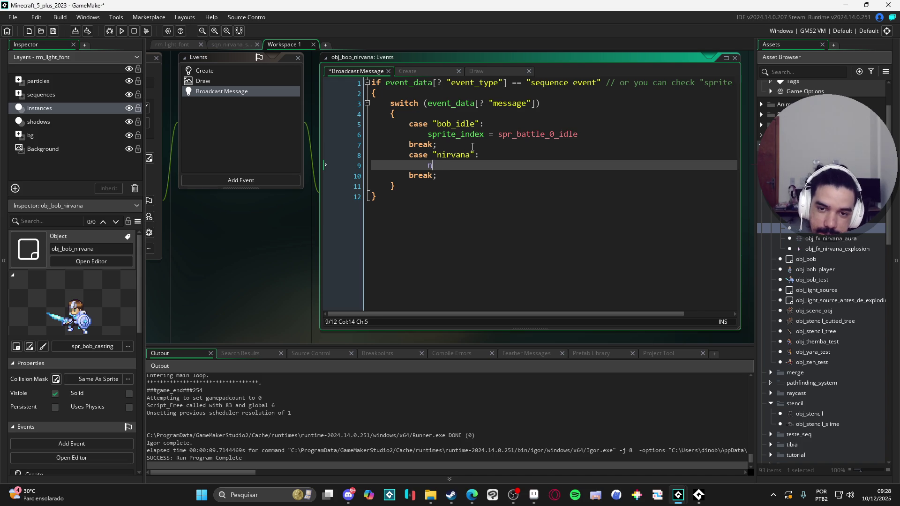
pyautogui.write('ir')
pyautogui.press('Return')
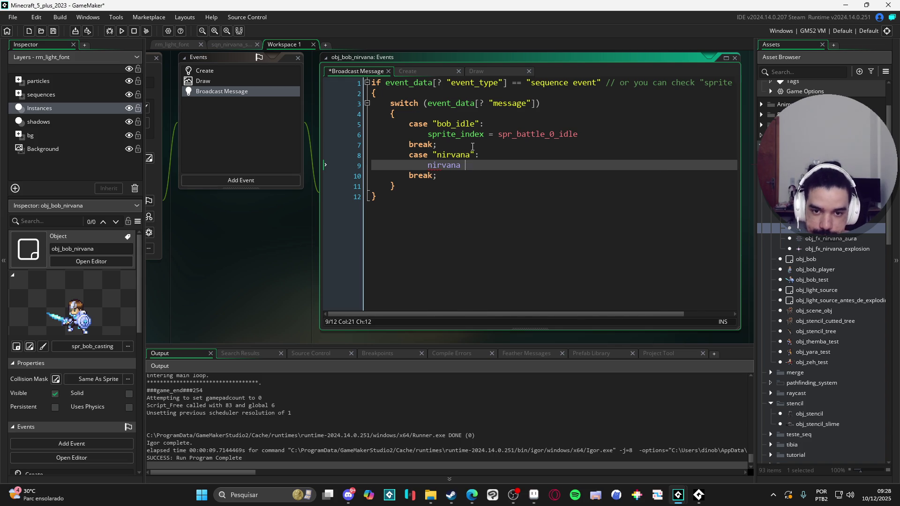
pyautogui.press('BackSpace')
pyautogui.write('rue')
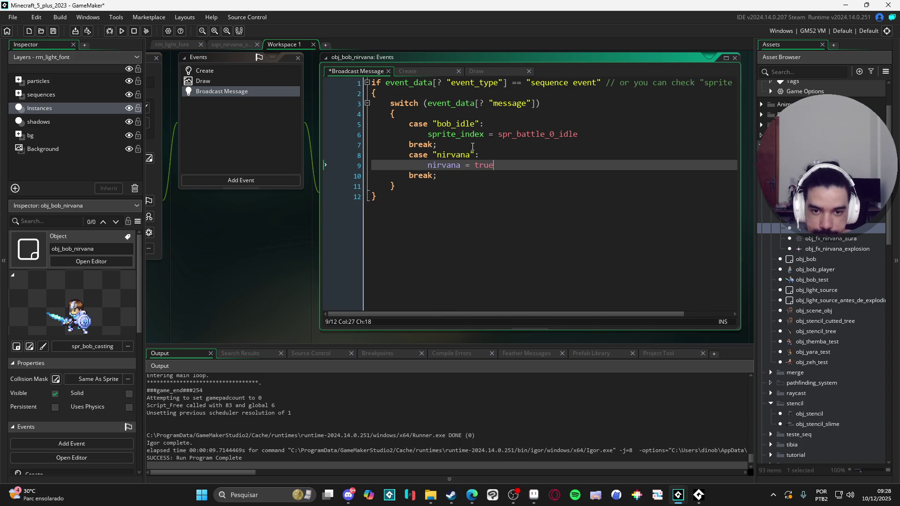
pyautogui.click(231, 45)
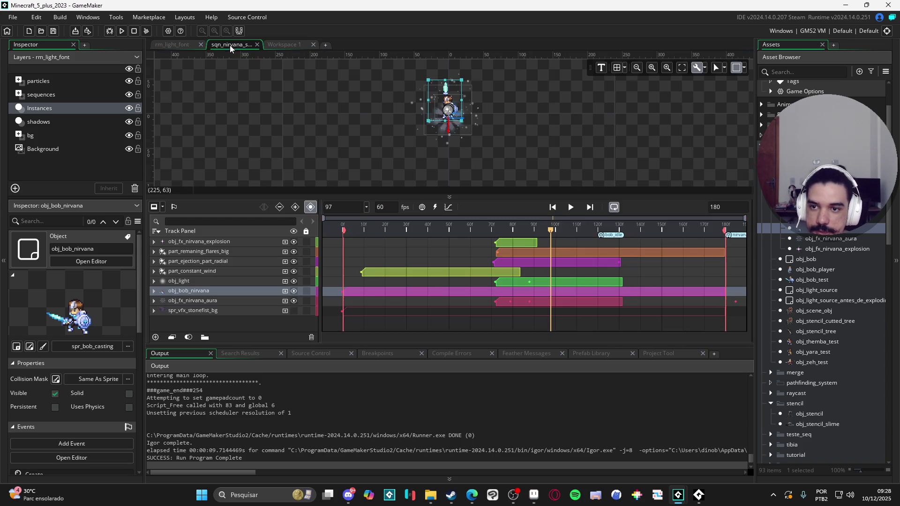
# Step: Place a broadcast message named nirvana at frame 72 of sqn_nirvana, then return to rm_light_font
pyautogui.moveTo(509, 229)
pyautogui.mouseDown()
pyautogui.moveTo(405, 229)
pyautogui.moveTo(495, 226)
pyautogui.mouseUp()
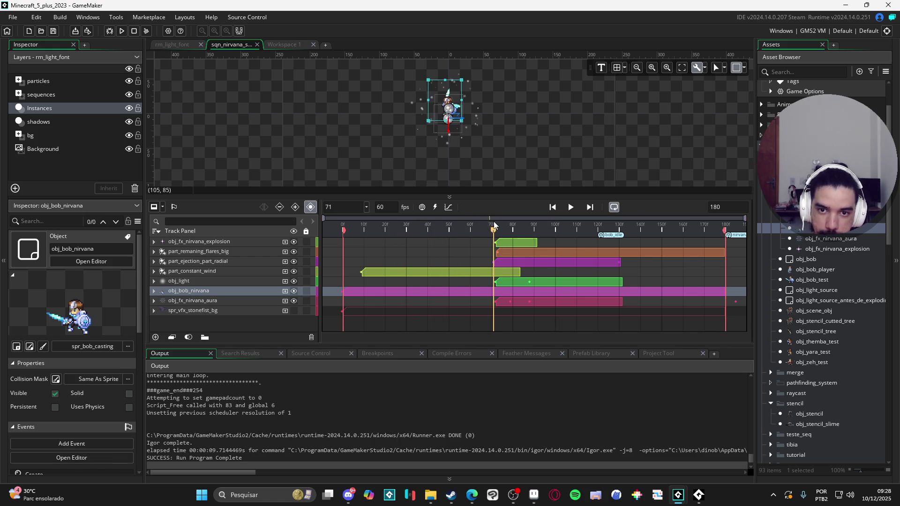
pyautogui.click(496, 221)
pyautogui.click(422, 207)
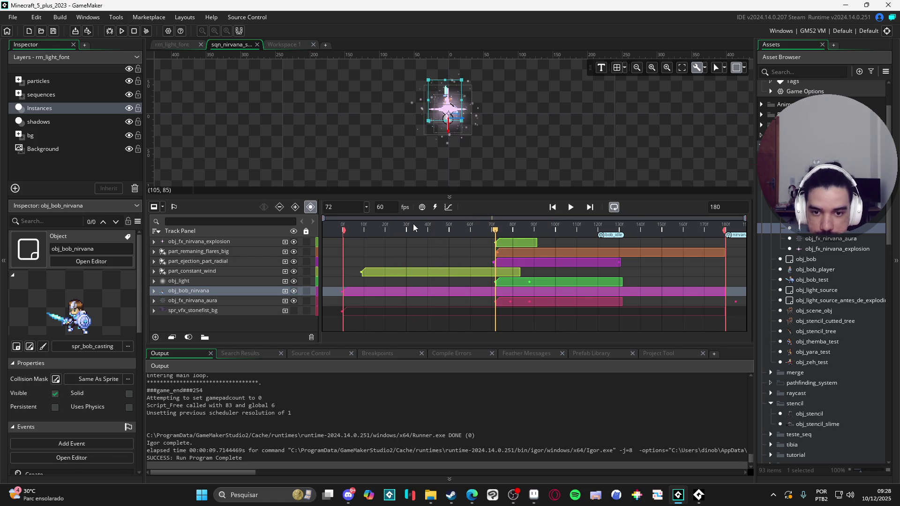
pyautogui.write('ana')
pyautogui.click(544, 203)
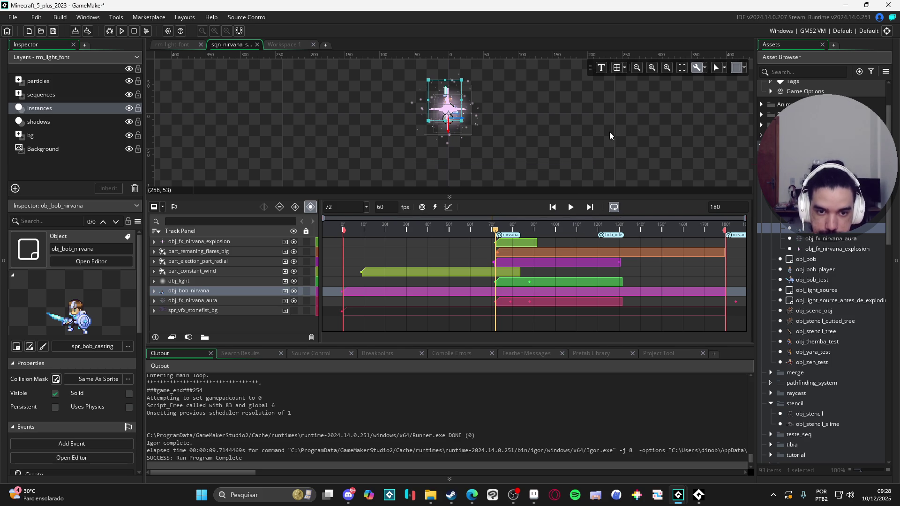
pyautogui.click(288, 43)
pyautogui.click(176, 44)
pyautogui.scroll(4, 513, 194)
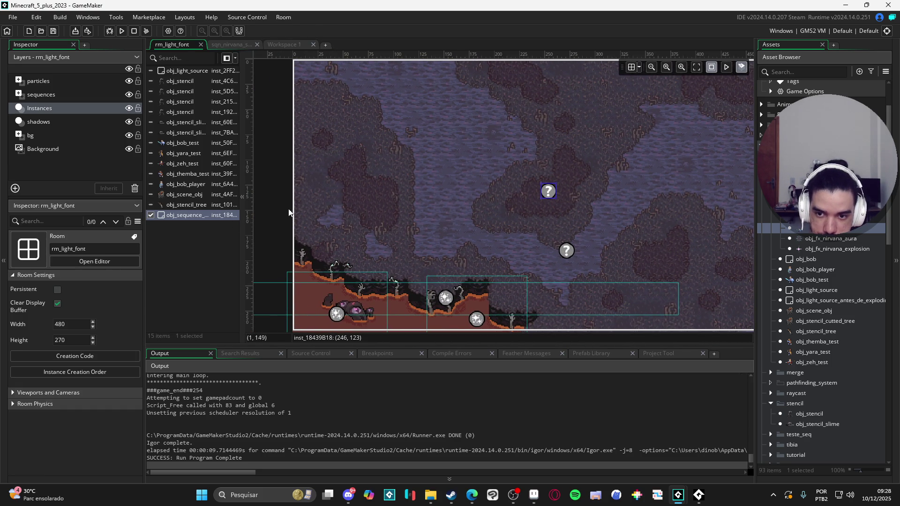
# Step: Run the game to watch the character turn white on nirvana, then reopen obj_bob_nirvana's events
pyautogui.click(295, 212)
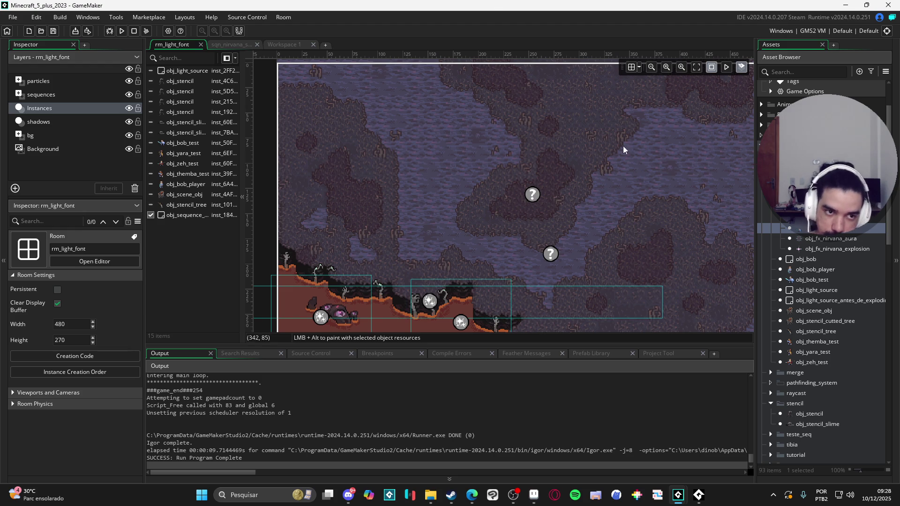
pyautogui.press('F5')
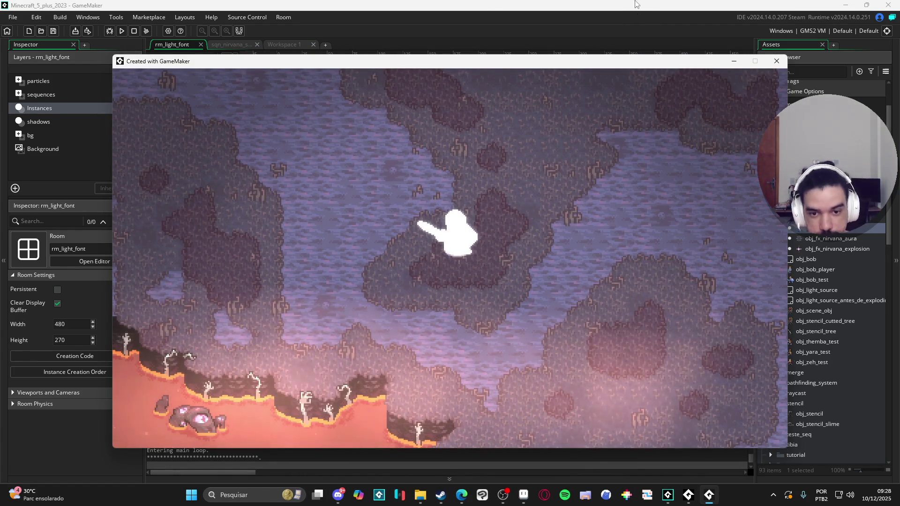
pyautogui.click(777, 61)
pyautogui.doubleClick(821, 228)
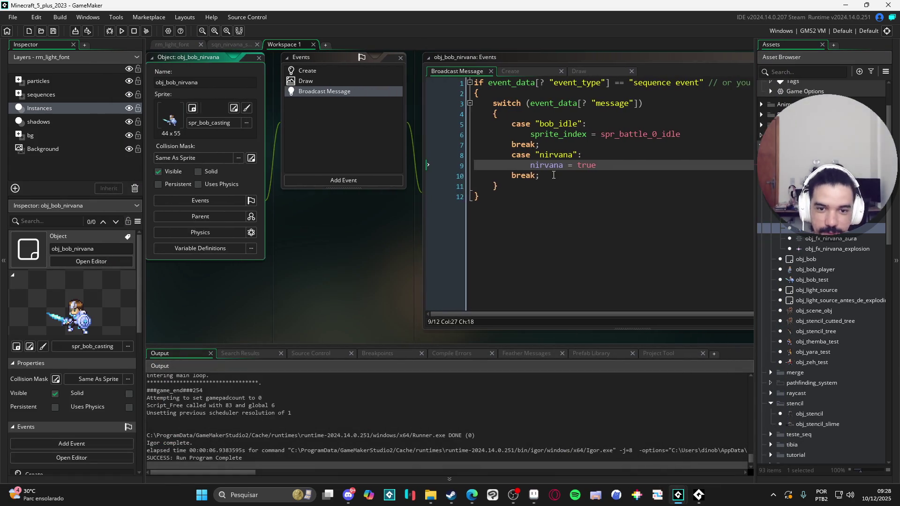
# Step: Reopen obj_bob_nirvana's Draw event code and run the game to test the sh_outline shader
pyautogui.click(327, 81)
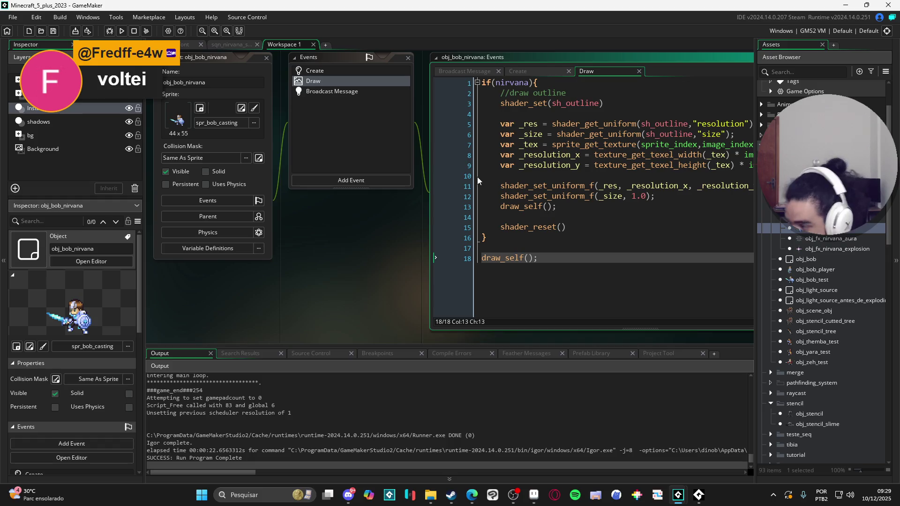
pyautogui.click(513, 495)
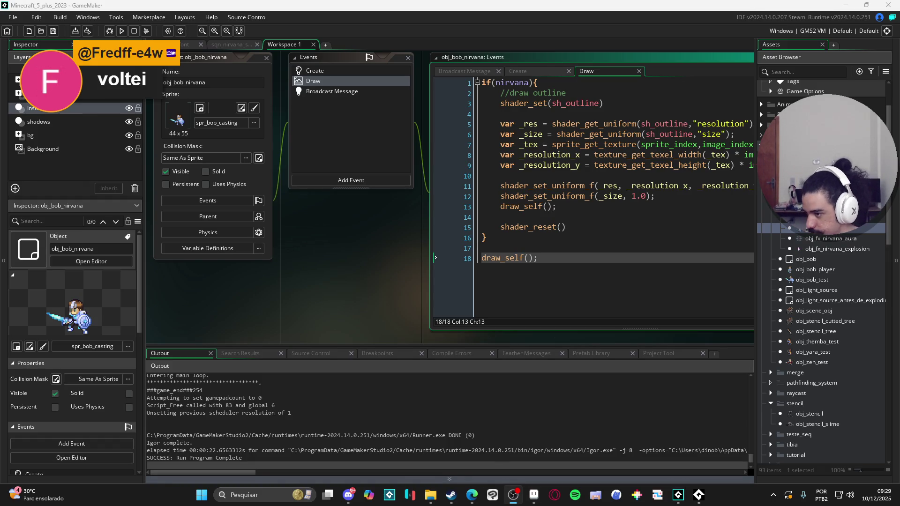
pyautogui.click(529, 227)
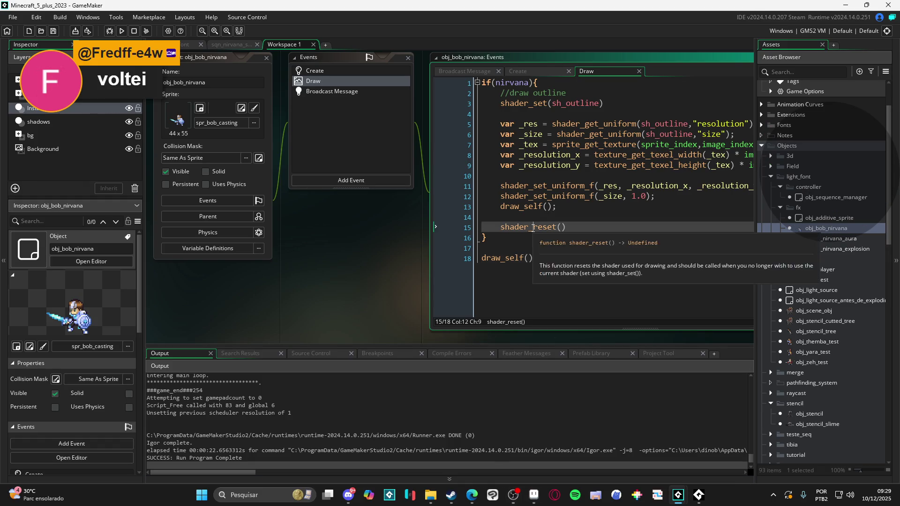
pyautogui.press('F5')
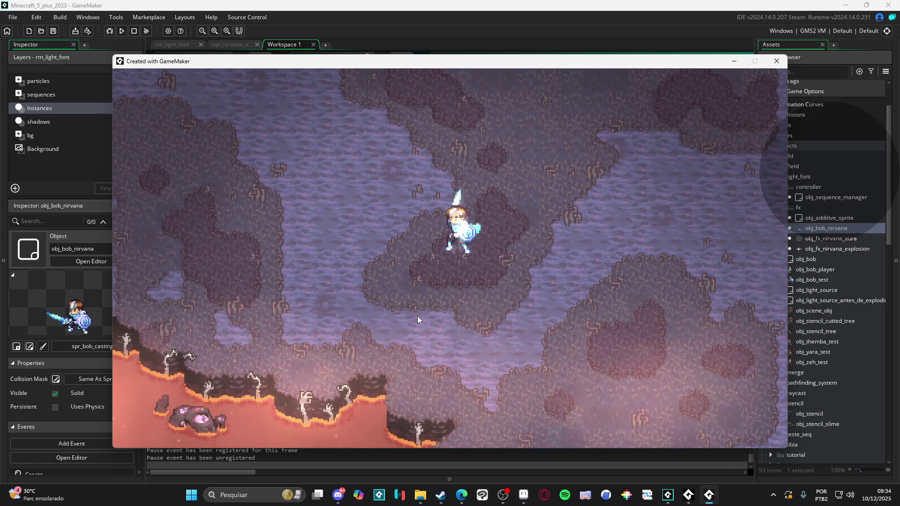
# Step: Stop the game after observing the character's glow and return to the Draw code
pyautogui.click(500, 505)
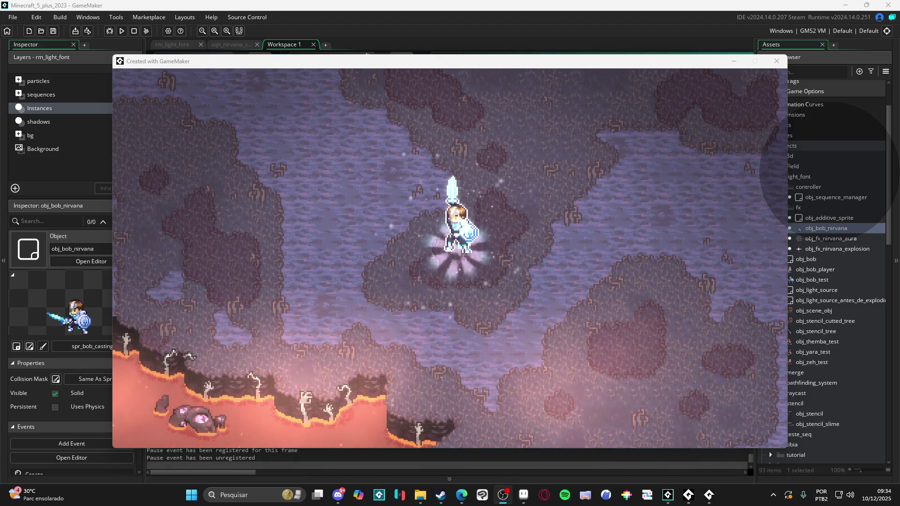
pyautogui.click(777, 61)
pyautogui.click(618, 155)
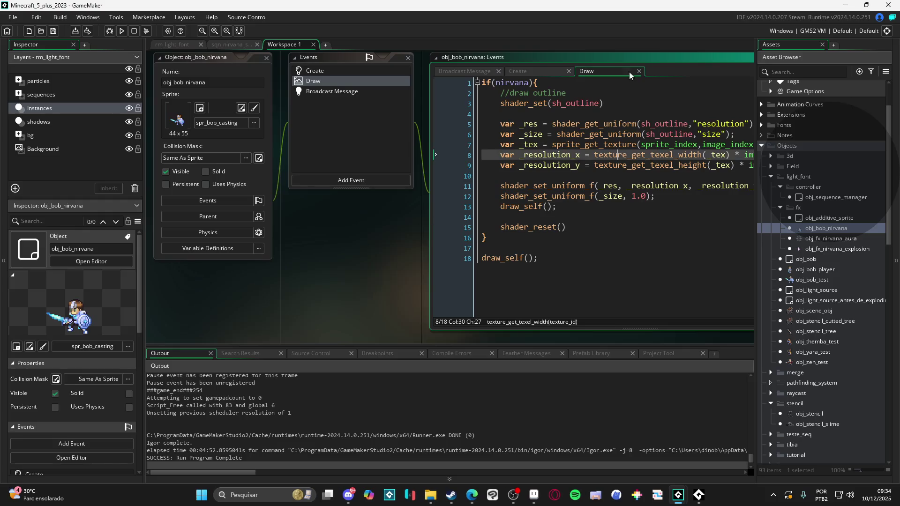
# Step: Review the outline shader setup lines 4–12 in obj_bob_nirvana's Draw code
pyautogui.click(632, 58)
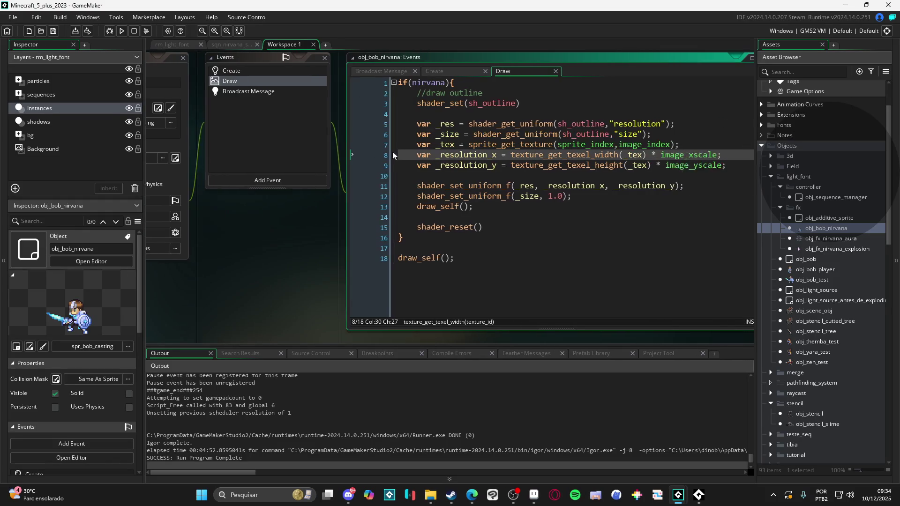
pyautogui.click(449, 117)
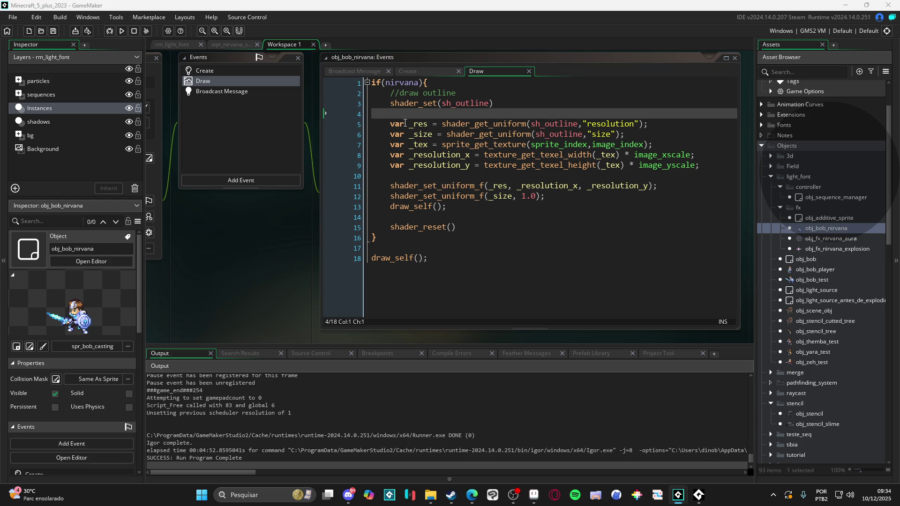
pyautogui.moveTo(385, 119); pyautogui.dragTo(450, 204)
pyautogui.click(497, 210)
pyautogui.click(534, 227)
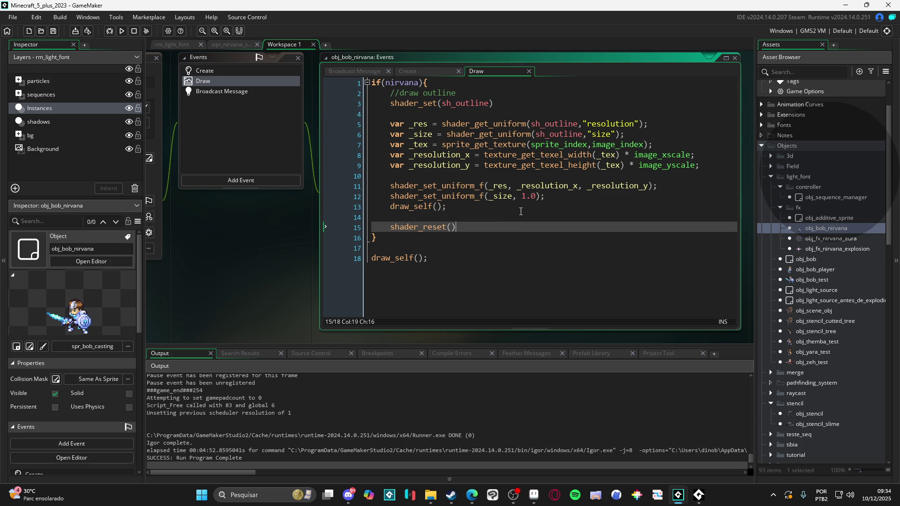
pyautogui.click(580, 195)
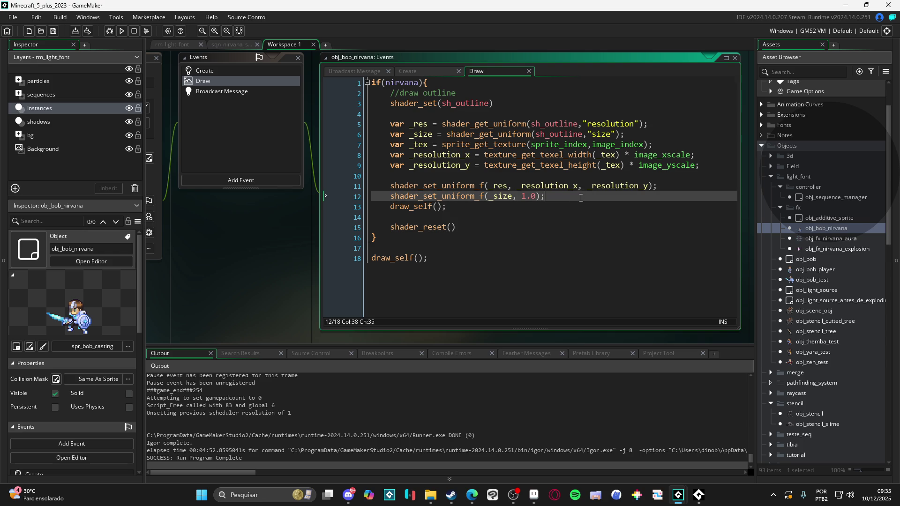
pyautogui.click(477, 177)
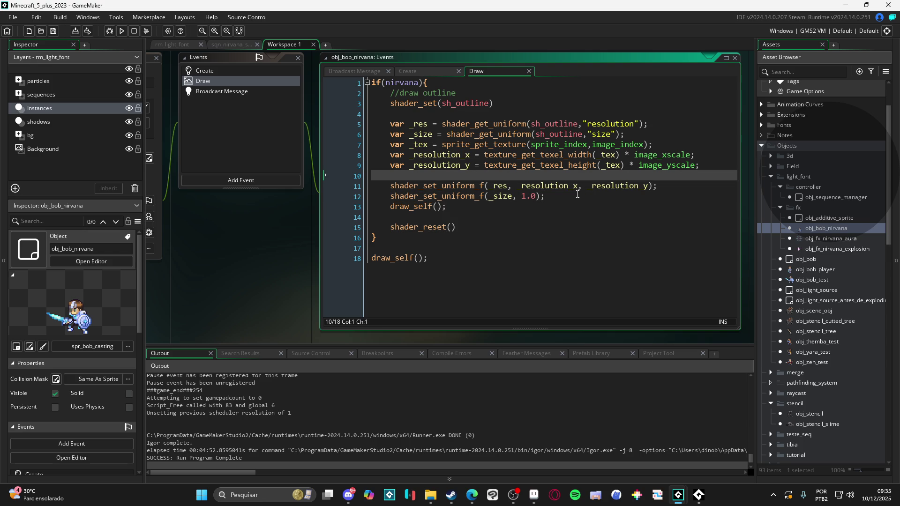
# Step: Open blank lines after line 10 and start writing a gpu_set_se call
pyautogui.press('Tab')
pyautogui.press('Tab')
pyautogui.press('Return')
pyautogui.press('Return')
pyautogui.press('Up')
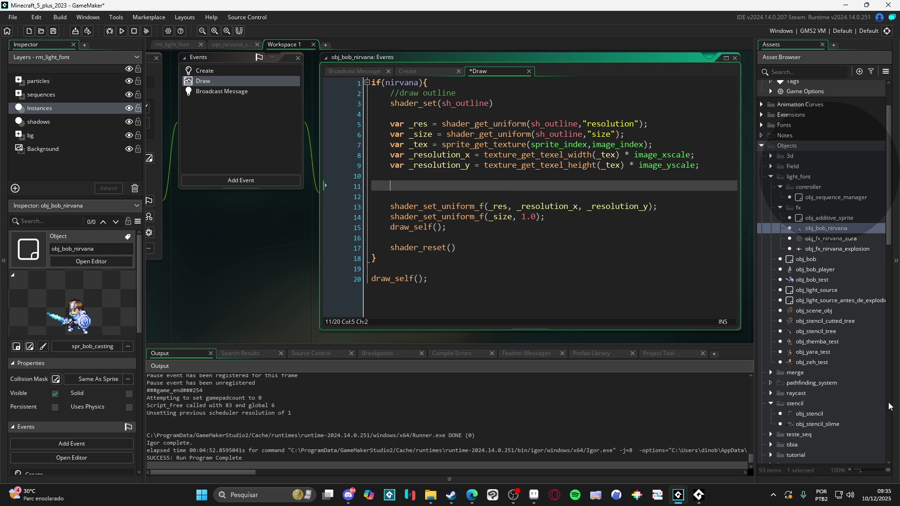
pyautogui.scroll(-4, 842, 368)
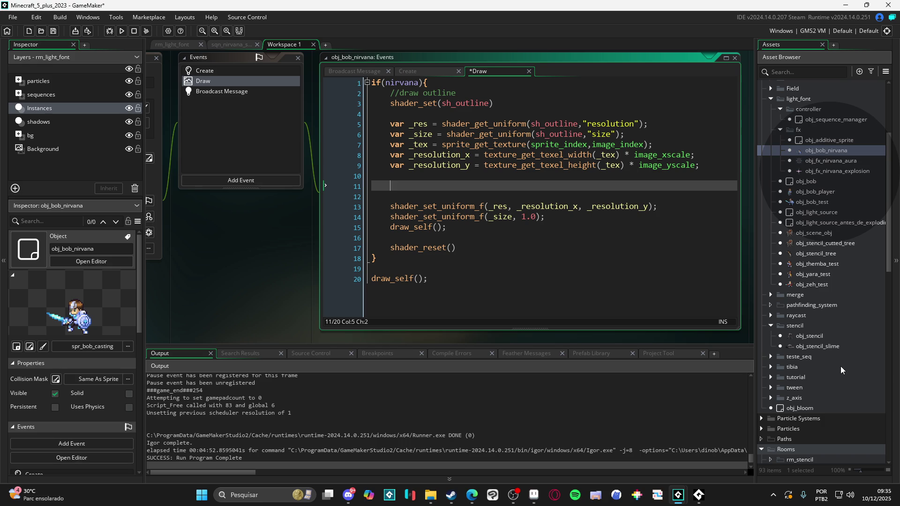
pyautogui.scroll(-18, 840, 366)
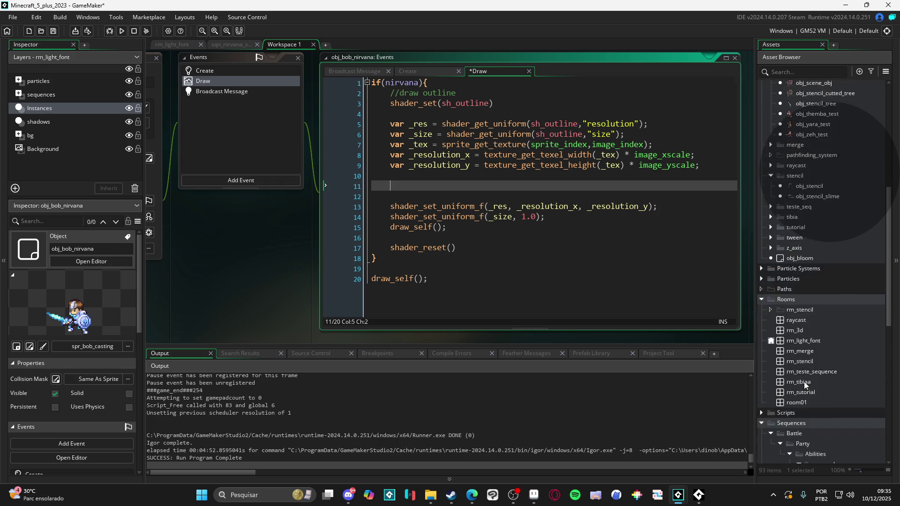
pyautogui.scroll(-4, 817, 378)
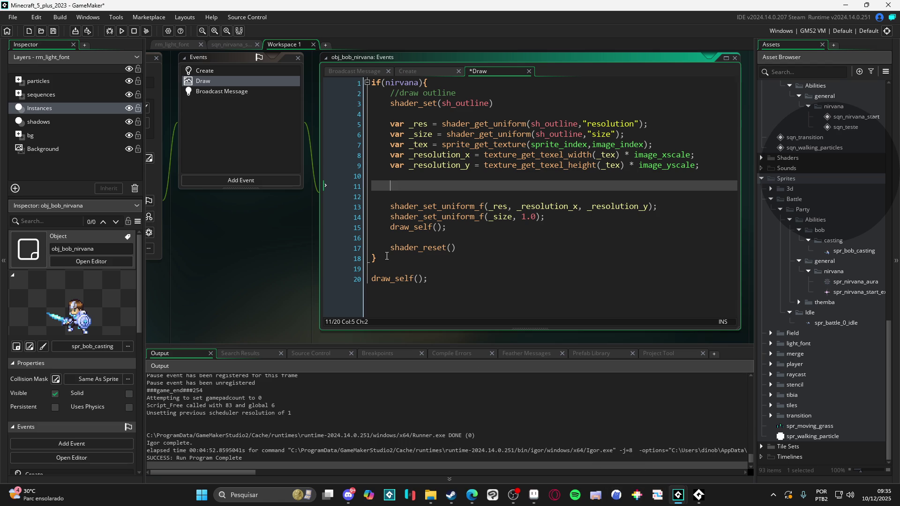
pyautogui.write('gpu_')
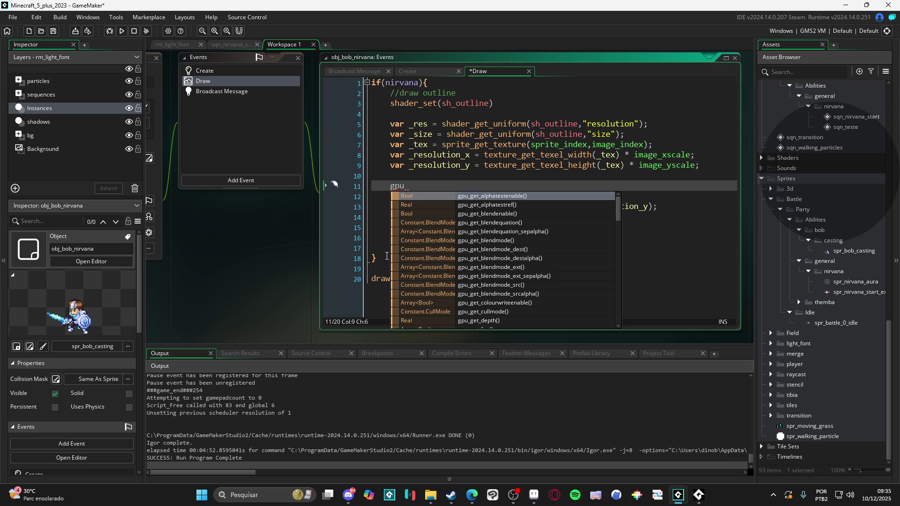
pyautogui.write('set_se')
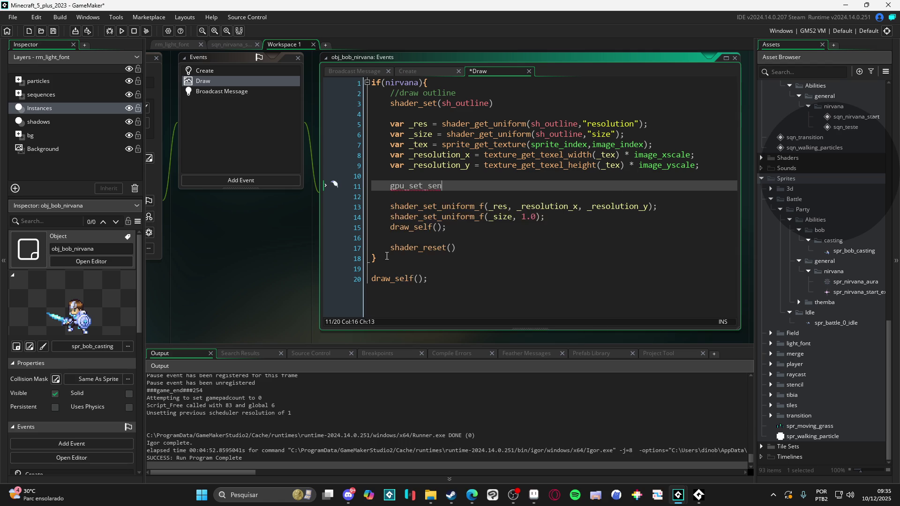
# Step: Add gpu_set_stencil_enable(true), followed by draw_clear_stencil(5) on the next line
pyautogui.press('Return')
pyautogui.write('true)')
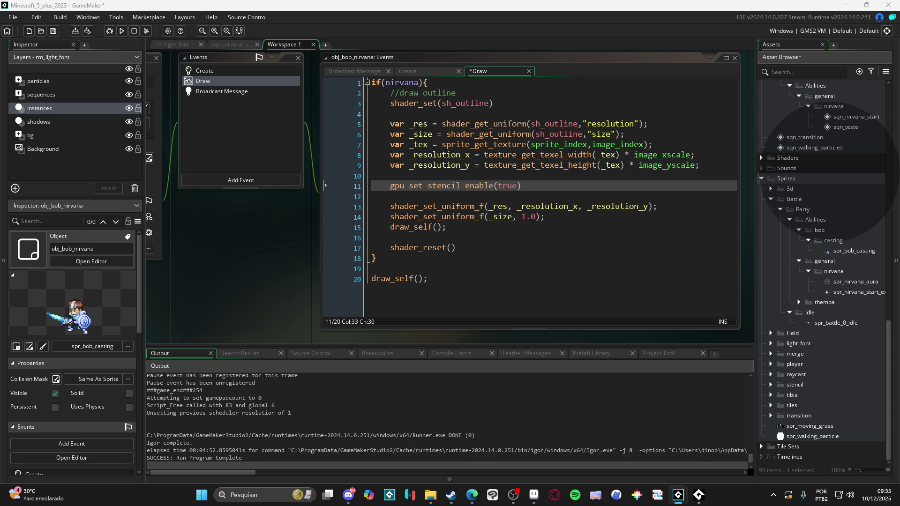
pyautogui.click(585, 187)
pyautogui.write('draw_clear_stencil(0);')
pyautogui.press('Delete')
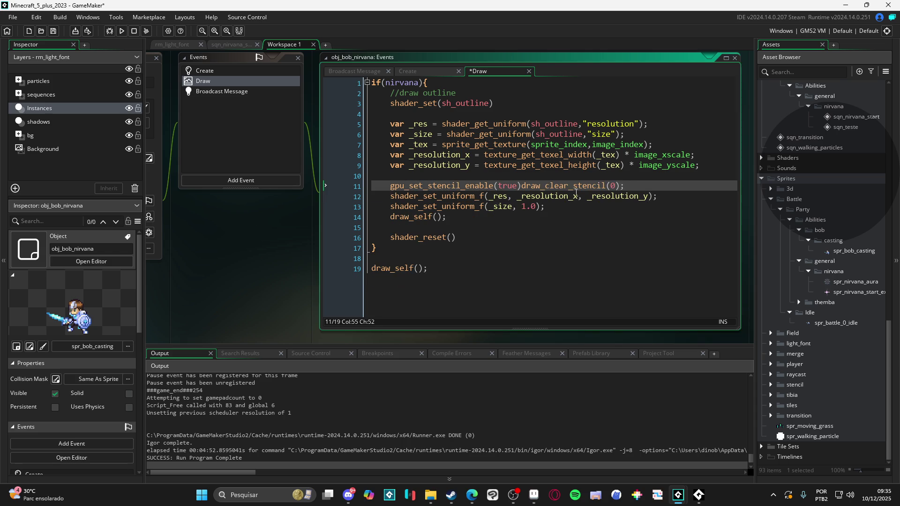
pyautogui.hotkey('ctrl', 'z')
pyautogui.hotkey('ctrl', 'z')
pyautogui.write('draw_clear_stencil(0);')
pyautogui.press('Left')
pyautogui.press('Left')
pyautogui.press('BackSpace')
pyautogui.write('5')
pyautogui.press('End')
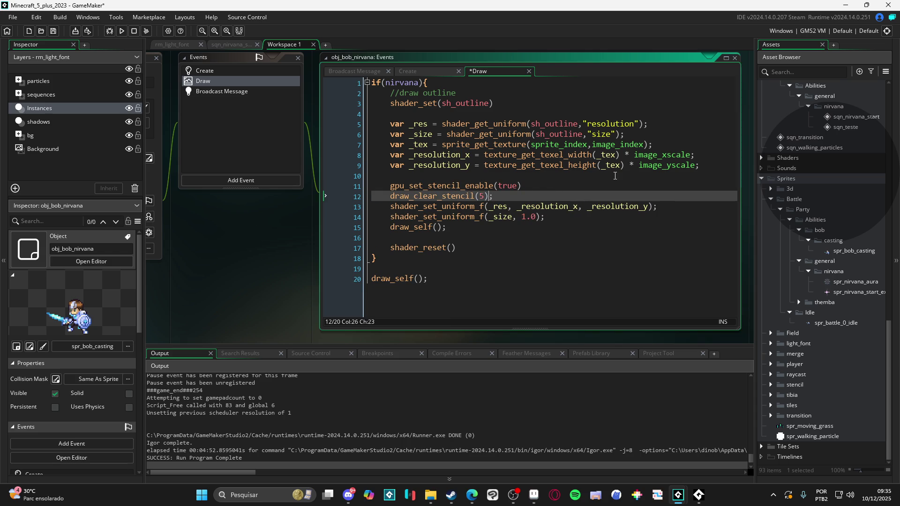
pyautogui.press('Return')
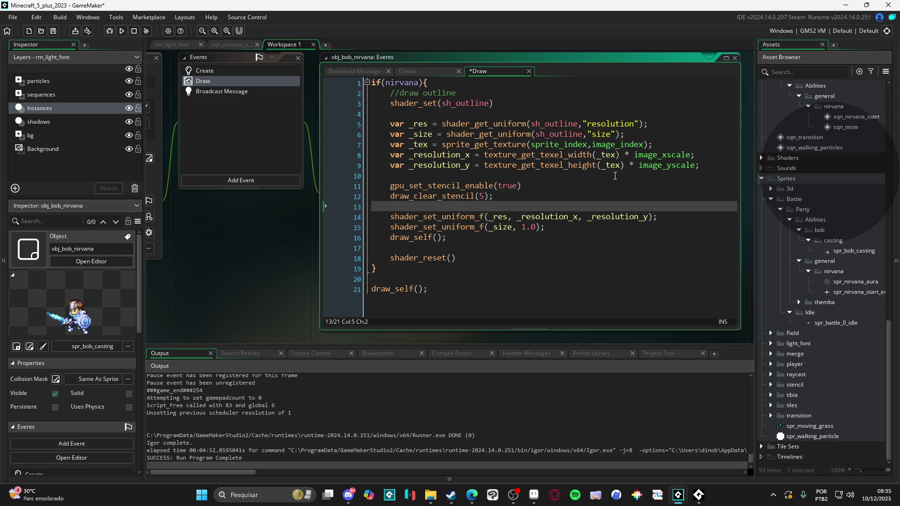
pyautogui.press('Tab')
# Step: Add a gpu_set_stencil_ref(6) line below the clear-stencil call
pyautogui.moveTo(493, 196); pyautogui.dragTo(391, 196)
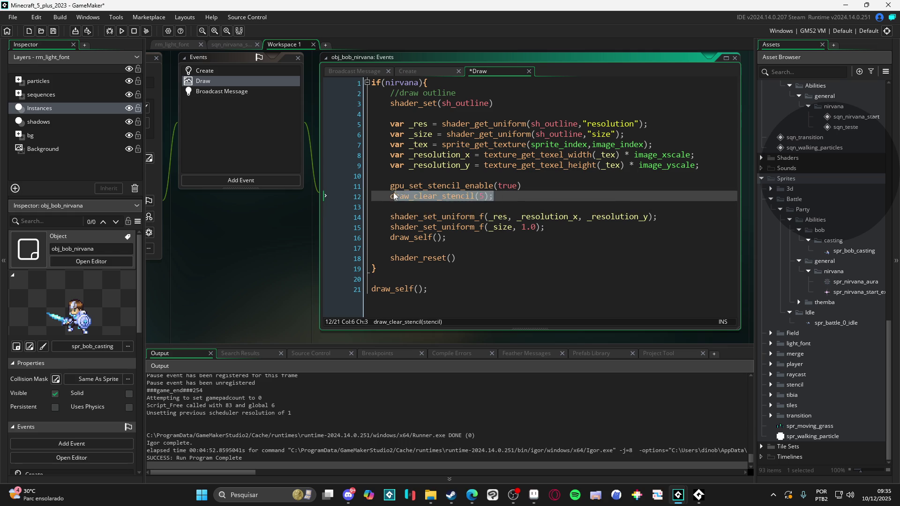
pyautogui.hotkey('ctrl', 'c')
pyautogui.click(410, 206)
pyautogui.hotkey('ctrl', 'v')
pyautogui.doubleClick(500, 206)
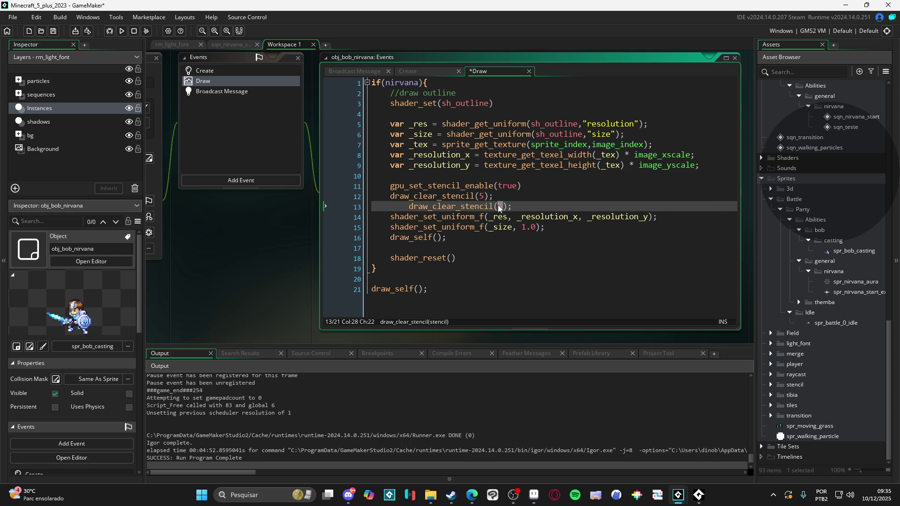
pyautogui.write('6')
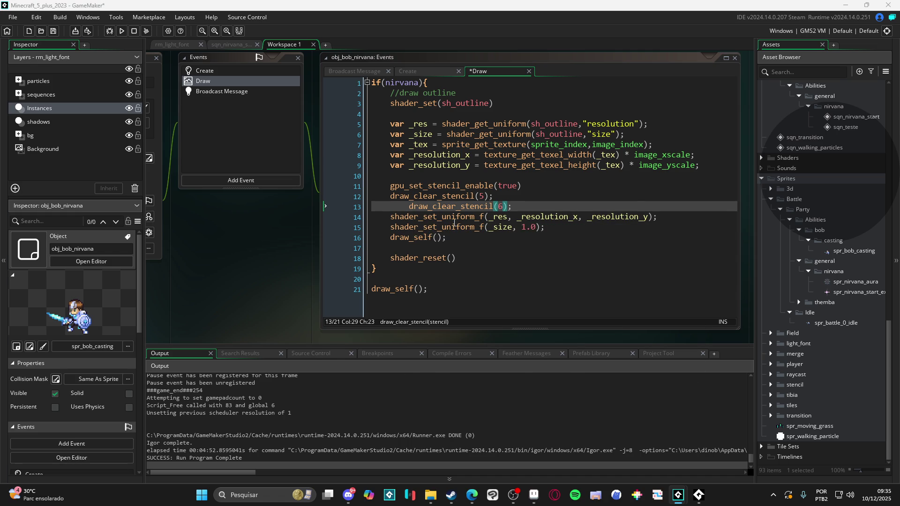
pyautogui.click(434, 210)
pyautogui.hotkey('ctrl', 'z')
pyautogui.press('BackSpace')
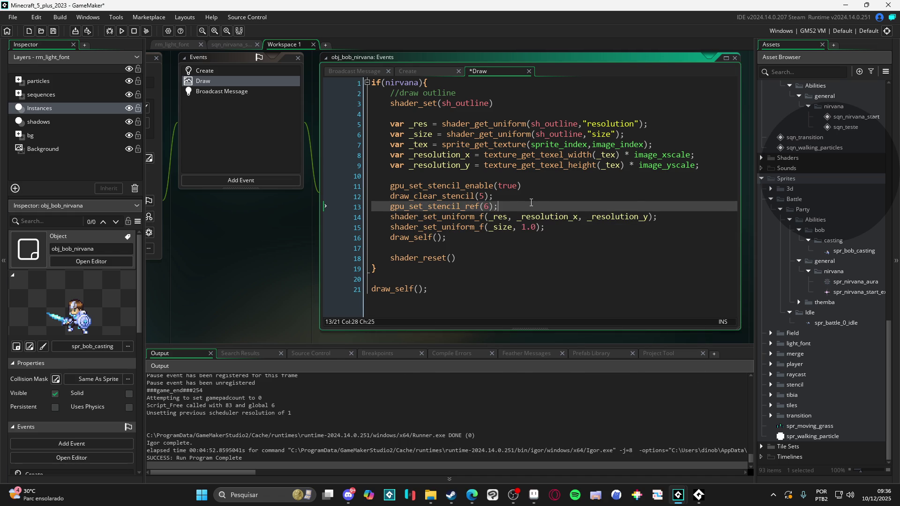
pyautogui.click(518, 201)
pyautogui.press('Return')
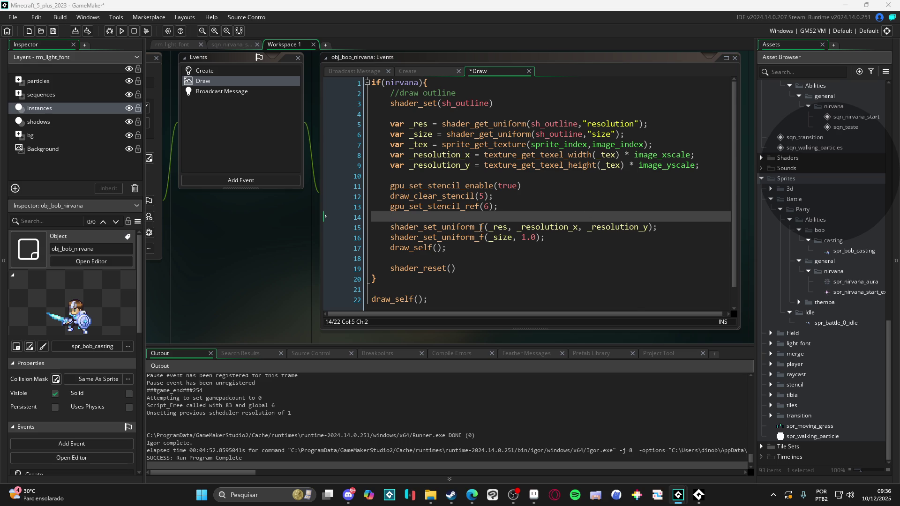
# Step: Add gpu_set_stencil_func(cmpfunc_always) and gpu_set_stencil_pass(stencilop_replace) lines
pyautogui.write('gpu_set_stencil_func(cmpfunc_always);')
pyautogui.press('Return')
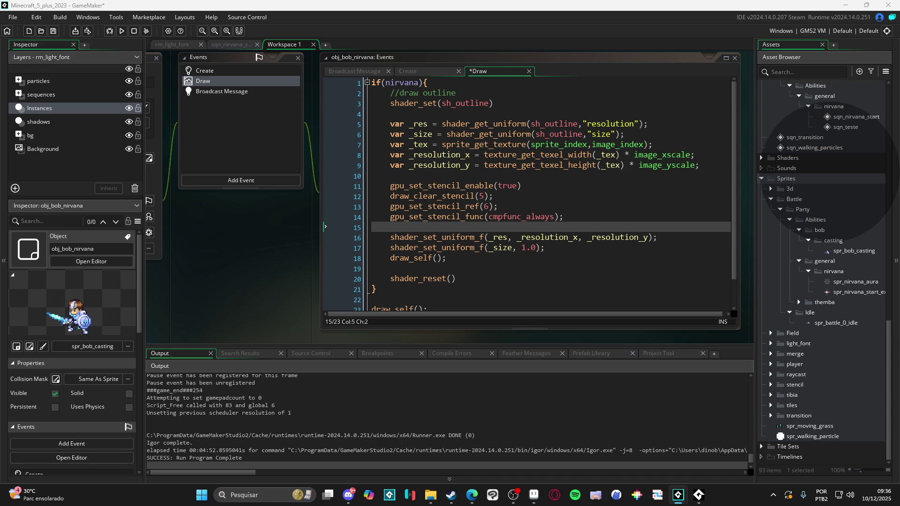
pyautogui.write('gpu_set_stencil_pass(stencilop_replace);')
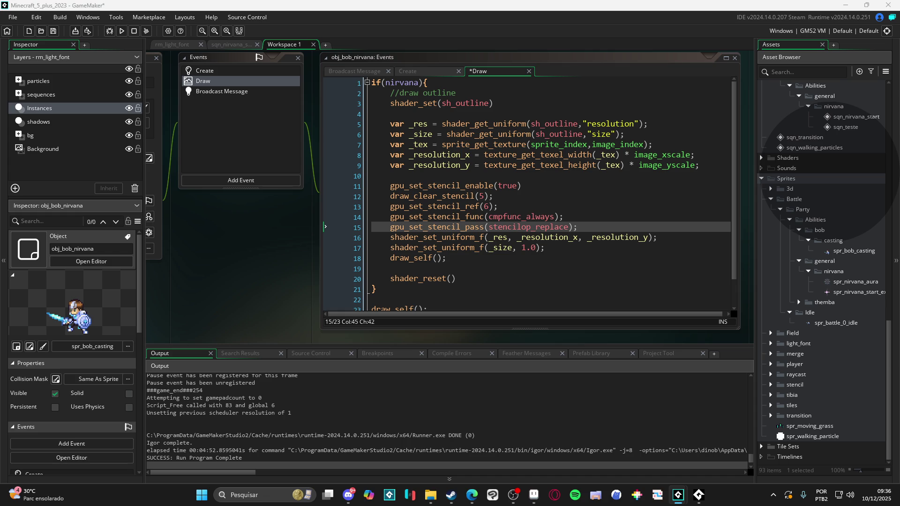
pyautogui.click(598, 228)
pyautogui.press('Return')
# Step: Add lines disabling colour writes, enabling alpha testing and setting alpha test reference 127
pyautogui.hotkey('ctrl', 'v')
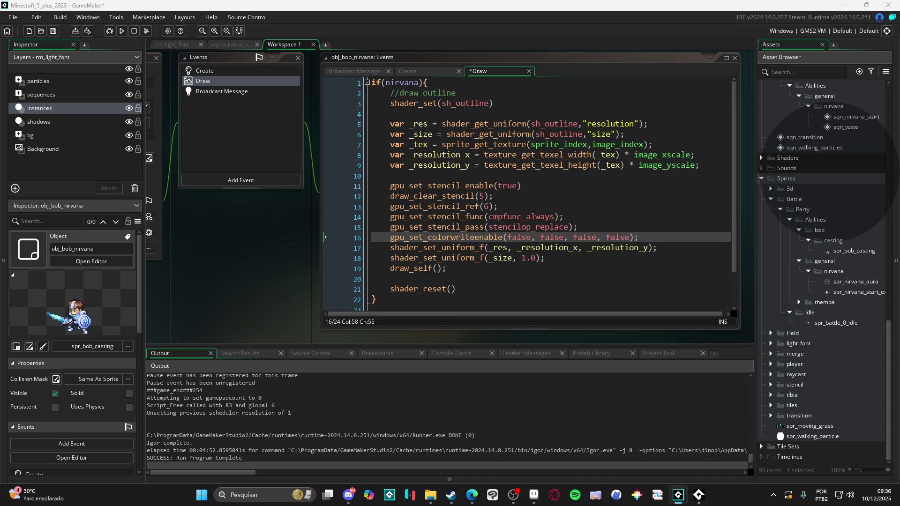
pyautogui.click(658, 235)
pyautogui.press('Return')
pyautogui.hotkey('ctrl', 'v')
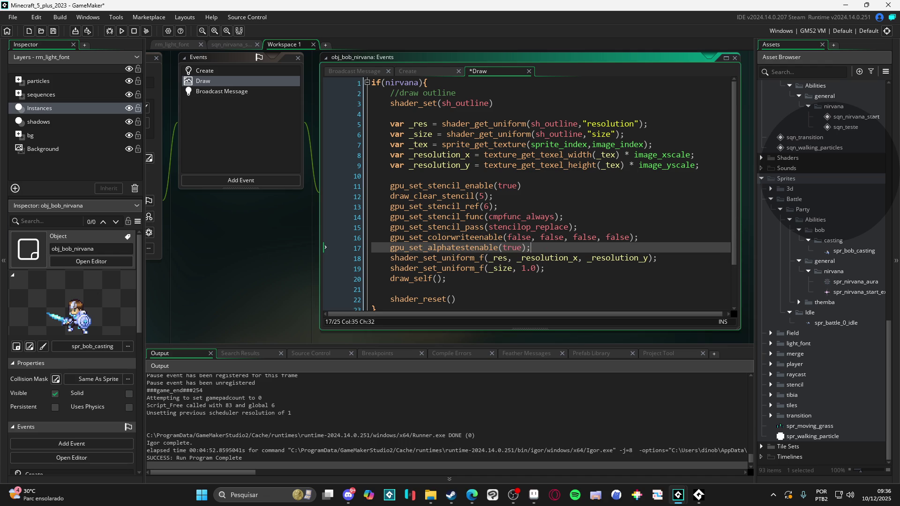
pyautogui.click(535, 253)
pyautogui.press('Return')
pyautogui.hotkey('ctrl', 'v')
pyautogui.scroll(-2, 515, 249)
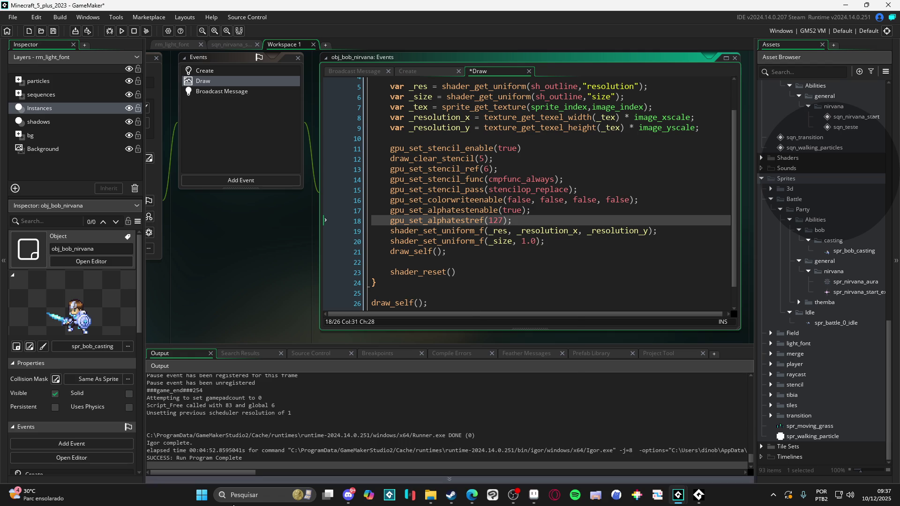
pyautogui.click(265, 496)
# Step: Search for 'tibia', launch the Tibia client and walk the character south
pyautogui.write('tibia')
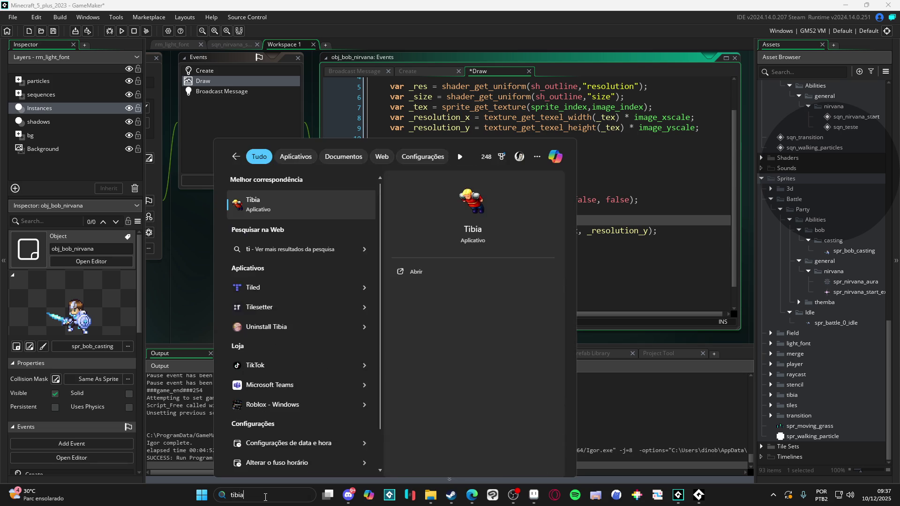
pyautogui.press('Escape')
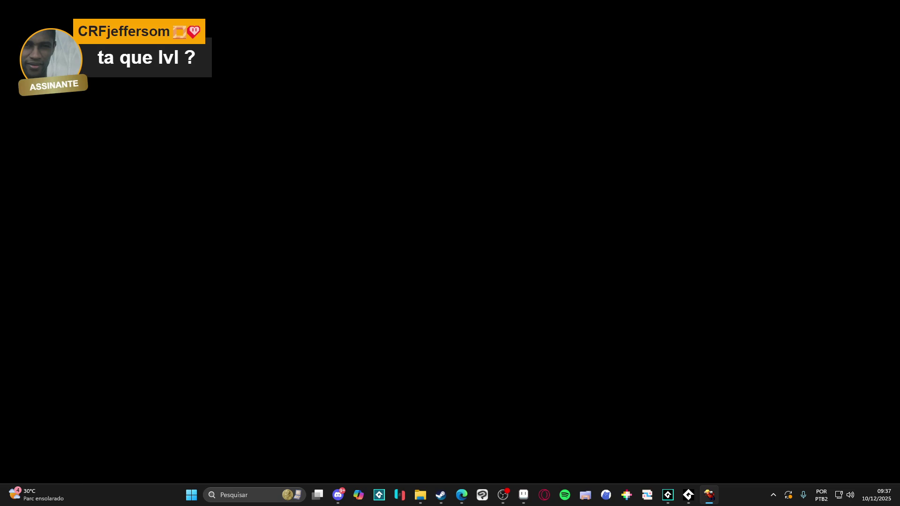
pyautogui.hotkey('alt', 'Tab')
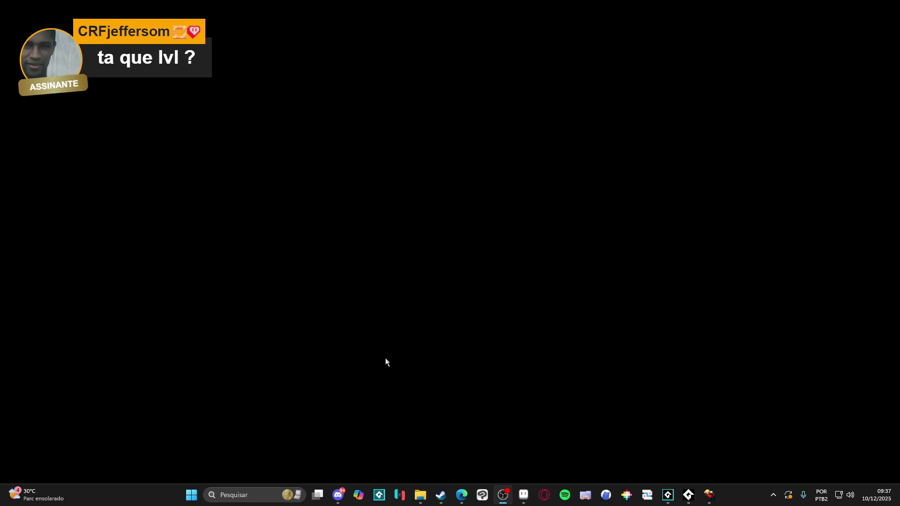
pyautogui.hotkey('alt', 'Tab')
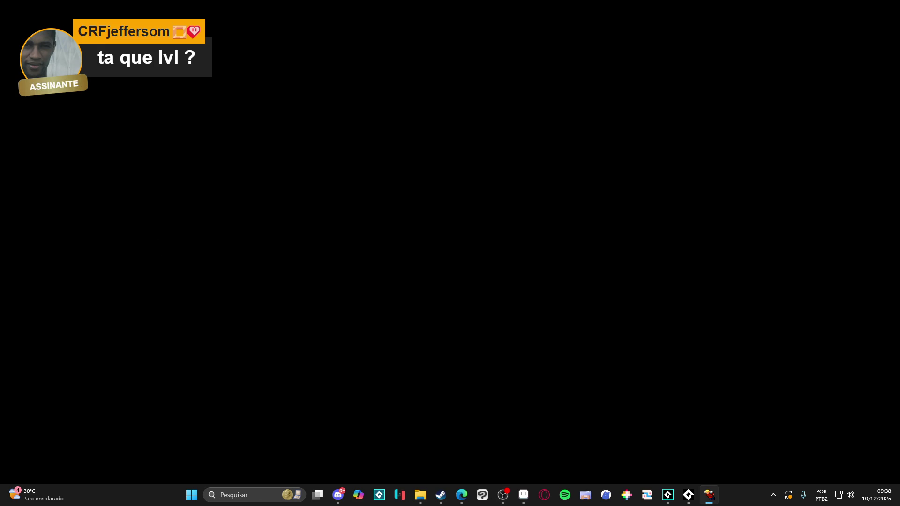
pyautogui.press('Down')
pyautogui.press('Down')
pyautogui.press('Down')
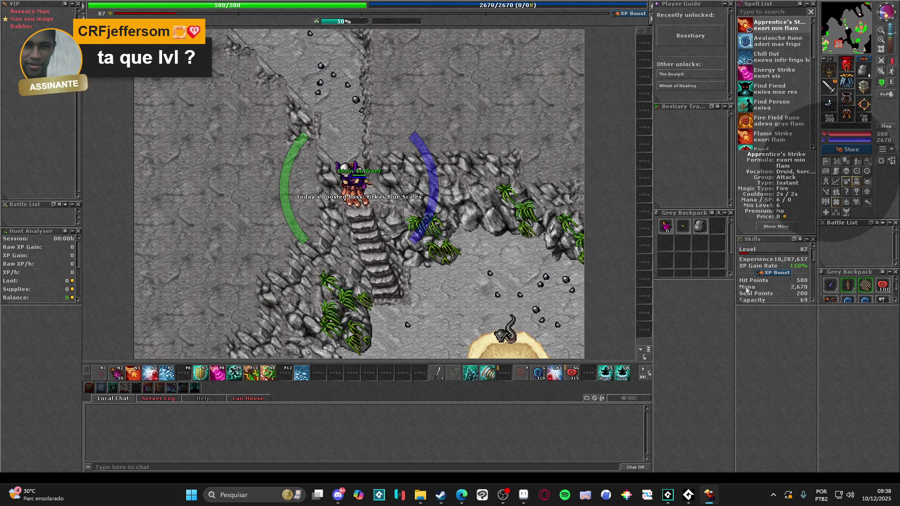
# Step: Dock the Kill Tracker under the grey backpack and head down the stairs
pyautogui.click(865, 211)
pyautogui.moveTo(844, 309)
pyautogui.mouseDown()
pyautogui.moveTo(694, 300)
pyautogui.moveTo(693, 286)
pyautogui.moveTo(699, 378)
pyautogui.mouseUp()
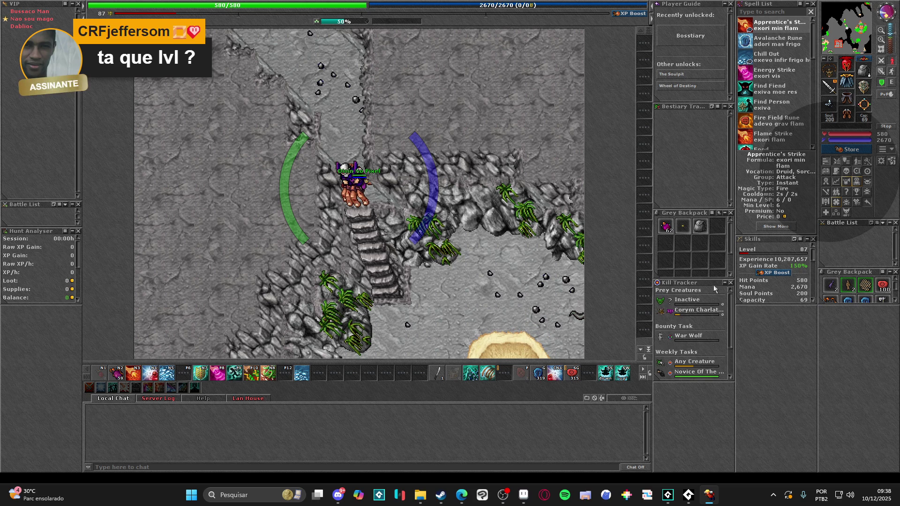
pyautogui.scroll(-3, 708, 357)
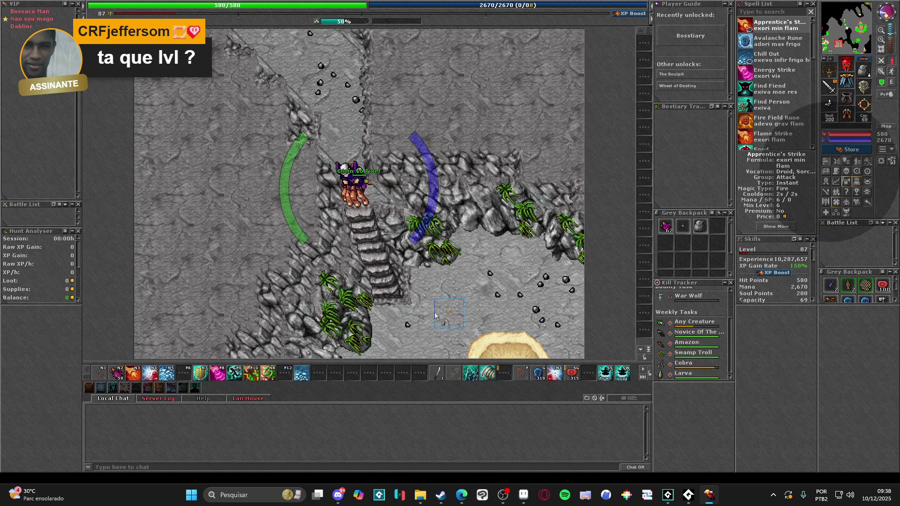
pyautogui.click(355, 223)
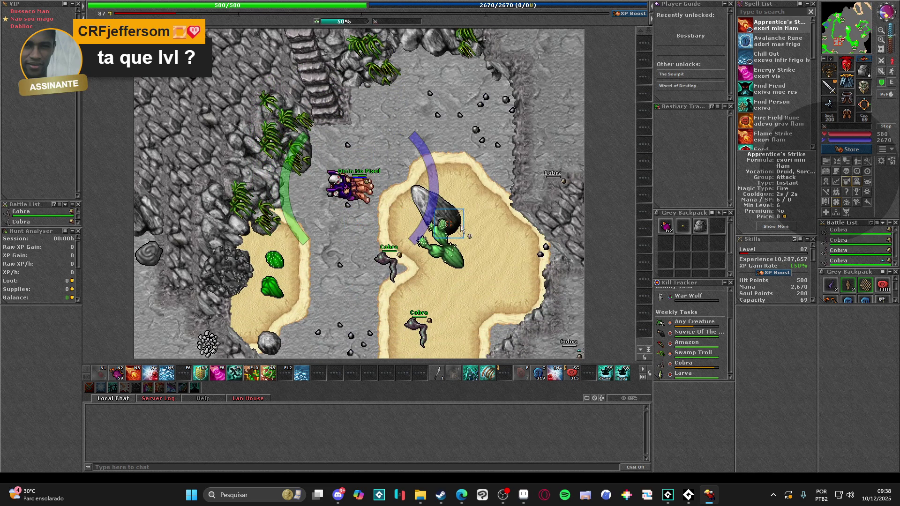
# Step: Kill the cobra pack with the area spell and avalanche runes
pyautogui.press('Down')
pyautogui.press('Down')
pyautogui.press('Down')
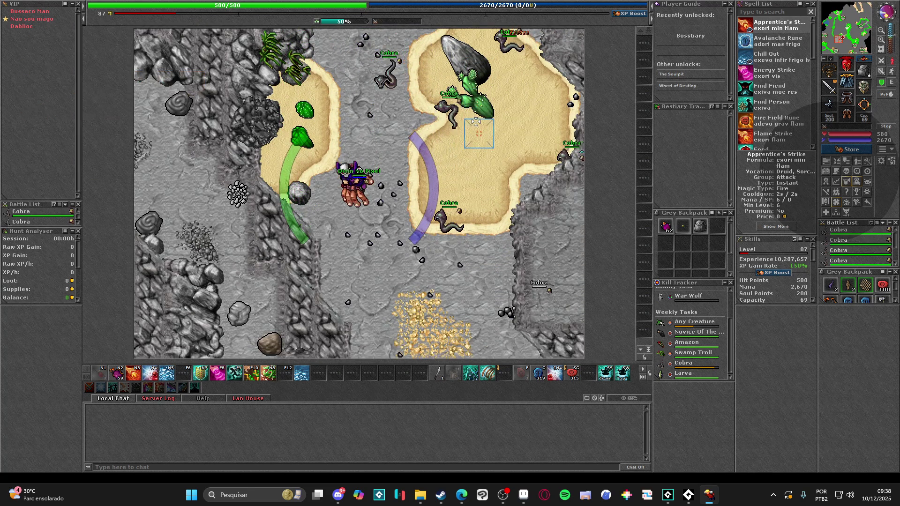
pyautogui.press('space')
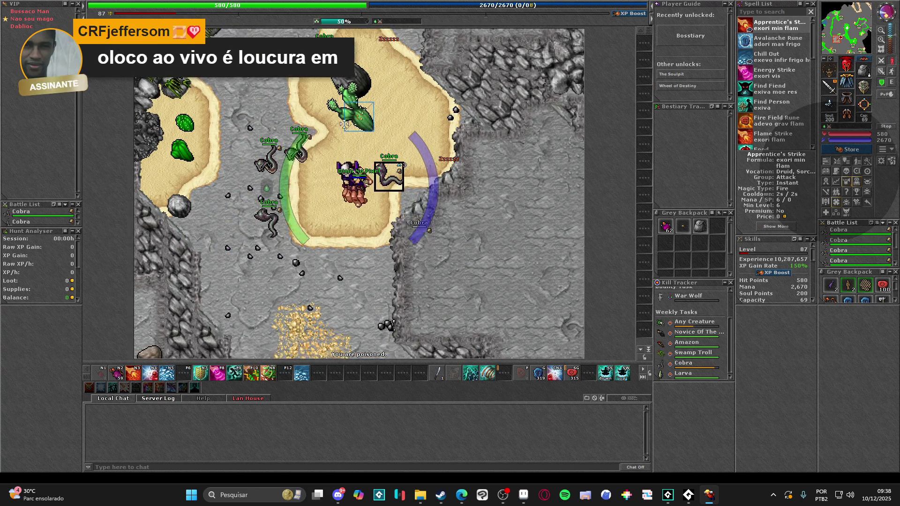
pyautogui.press('Left')
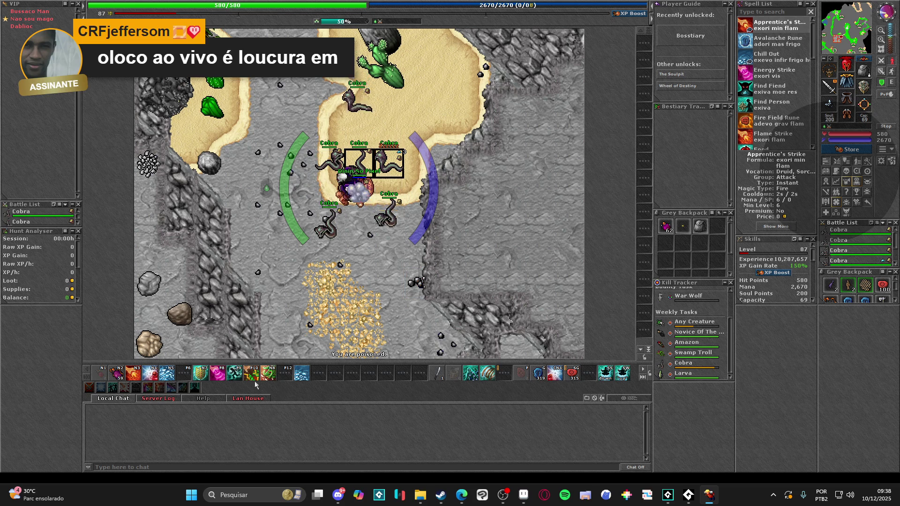
pyautogui.click(268, 377)
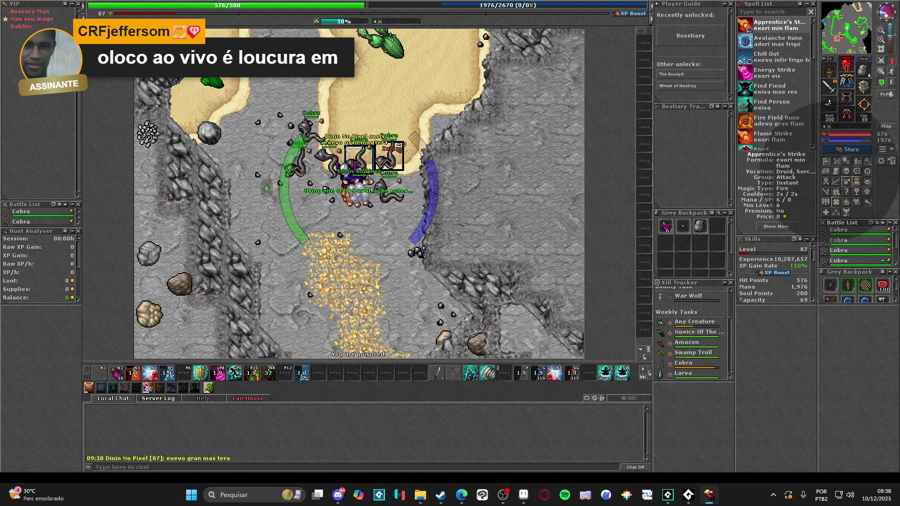
pyautogui.press('g')
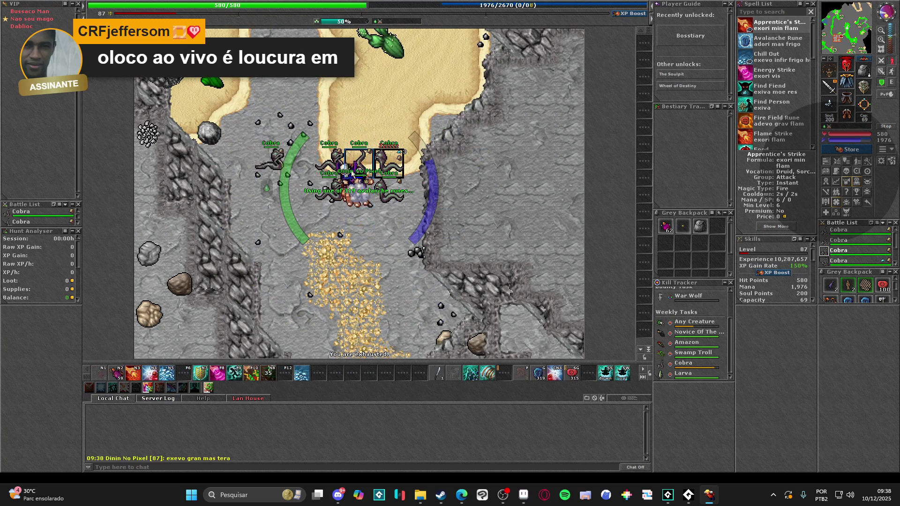
pyautogui.press('g')
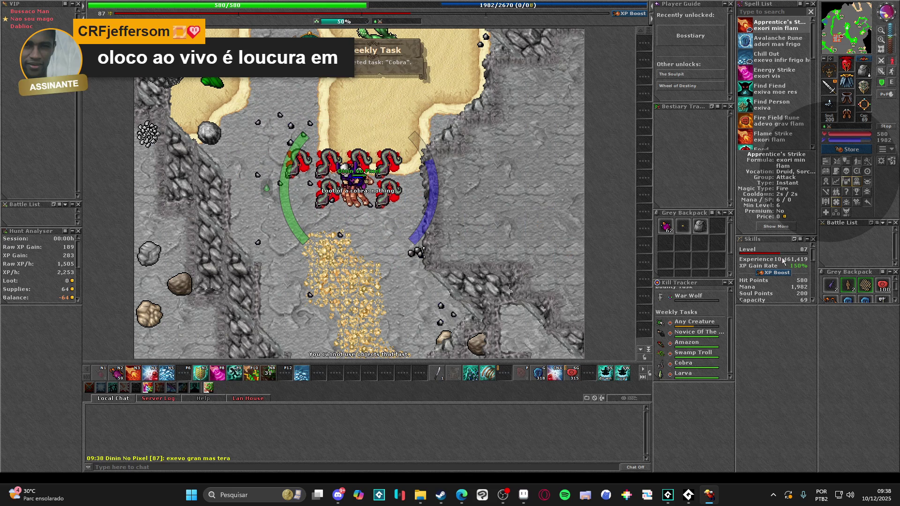
# Step: Walk south-east from the dead cobras and target a hyaena
pyautogui.press('Down')
pyautogui.press('Down')
pyautogui.press('Down')
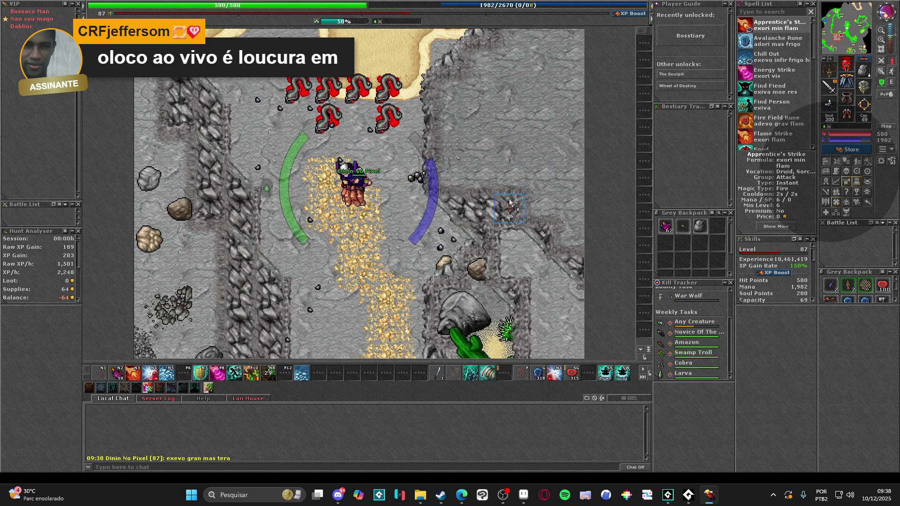
pyautogui.press('Down')
pyautogui.press('Down')
pyautogui.press('Down')
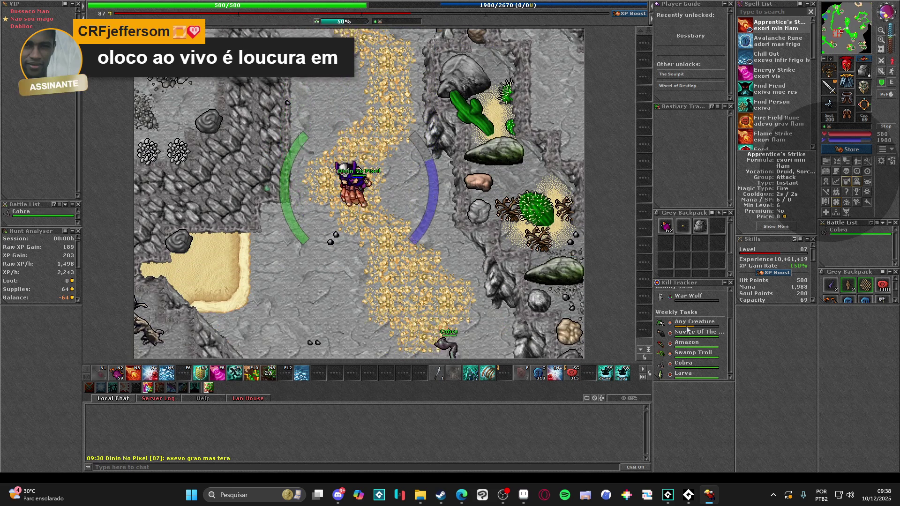
pyautogui.scroll(2, 702, 333)
pyautogui.press('Down')
pyautogui.press('Down')
pyautogui.press('Down')
pyautogui.press('Right')
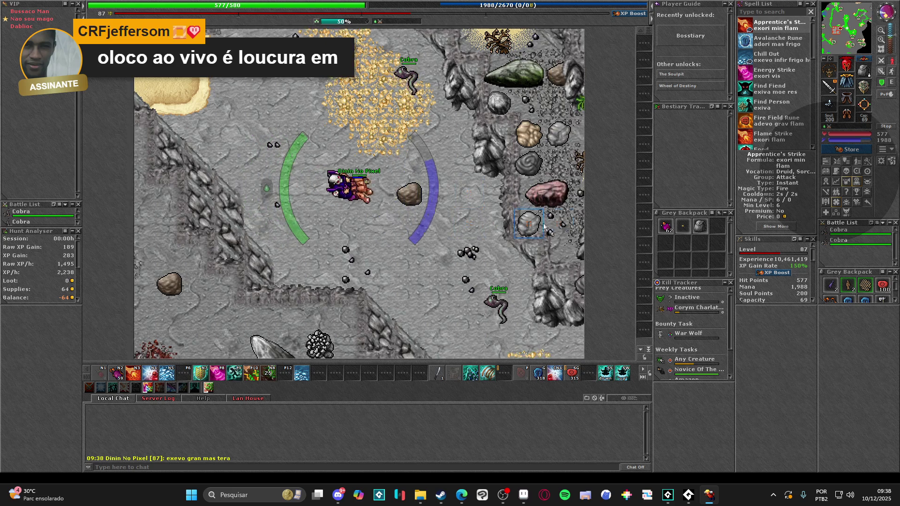
pyautogui.press('Down')
pyautogui.press('Down')
pyautogui.press('Down')
pyautogui.press('Down')
pyautogui.press('Right')
pyautogui.press('Right')
pyautogui.press('Right')
pyautogui.press('Right')
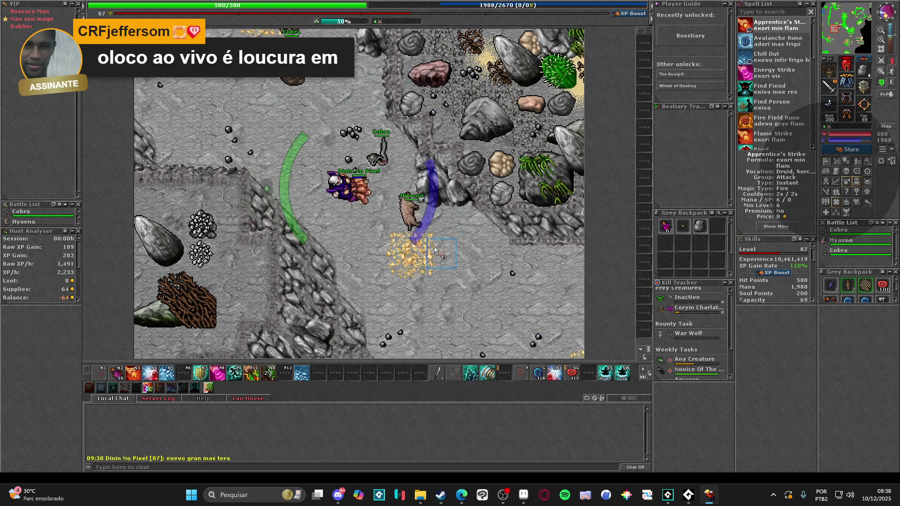
pyautogui.press('Down')
pyautogui.press('Down')
pyautogui.press('Down')
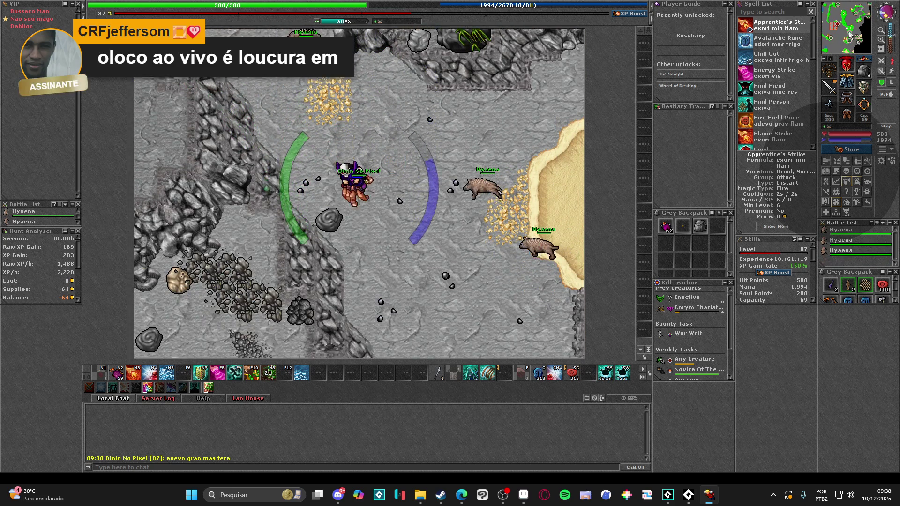
pyautogui.press('Down')
pyautogui.press('Down')
pyautogui.press('Down')
pyautogui.press('Right')
pyautogui.press('Right')
pyautogui.press('Right')
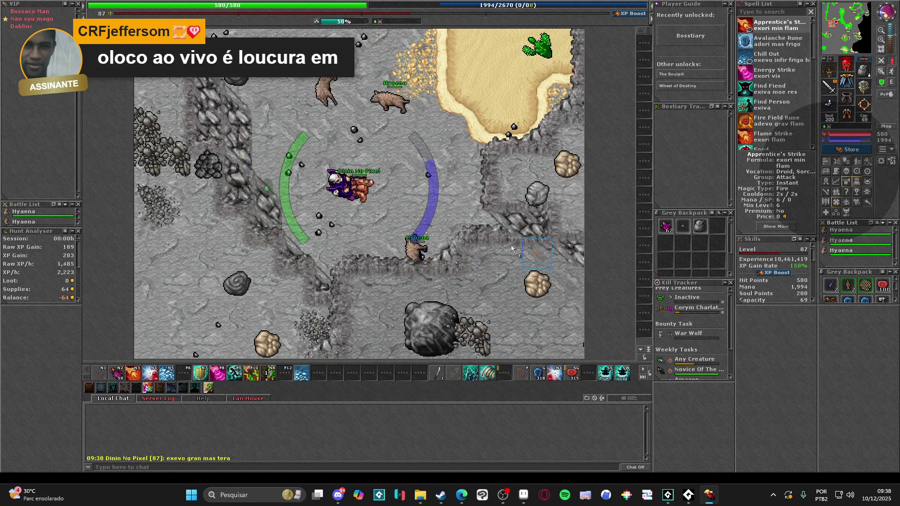
pyautogui.press('Down')
pyautogui.press('Down')
pyautogui.press('Down')
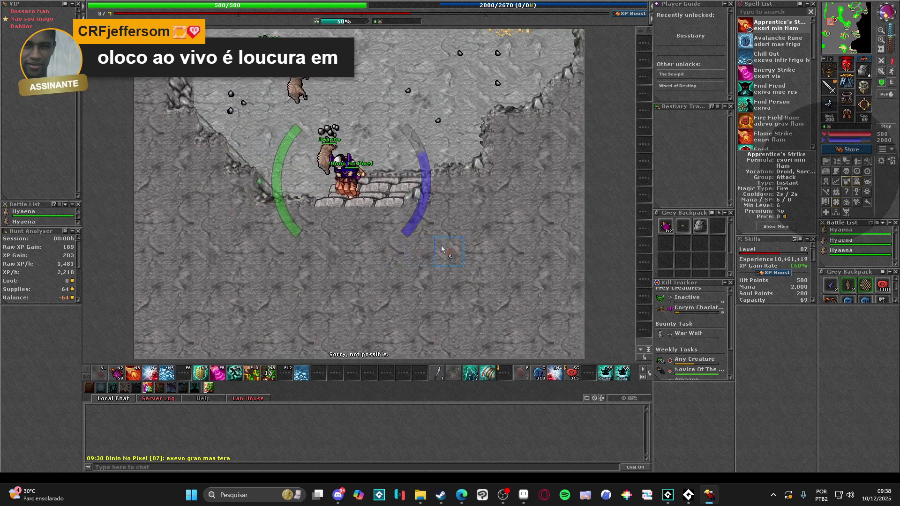
pyautogui.press('Down')
pyautogui.press('Down')
pyautogui.press('Down')
pyautogui.press('Right')
pyautogui.press('Right')
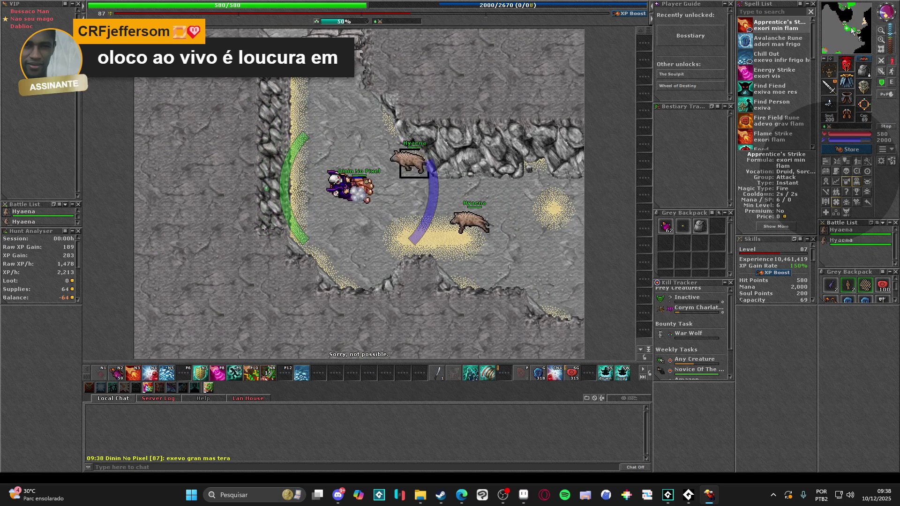
# Step: Cast haste, lead the hyaenas south-east into the desert and loot one
pyautogui.press('F9')
pyautogui.press('Right')
pyautogui.press('Right')
pyautogui.press('Right')
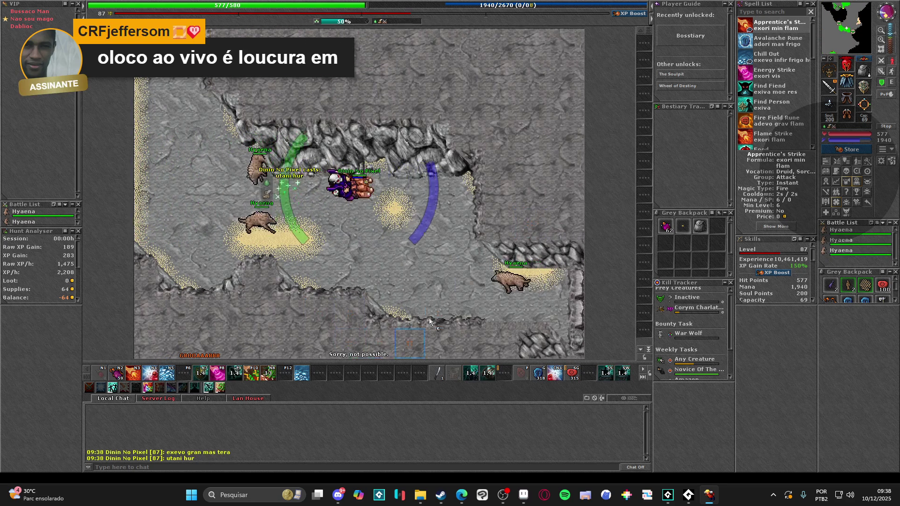
pyautogui.press('Right')
pyautogui.press('Right')
pyautogui.press('Down')
pyautogui.press('Down')
pyautogui.press('Down')
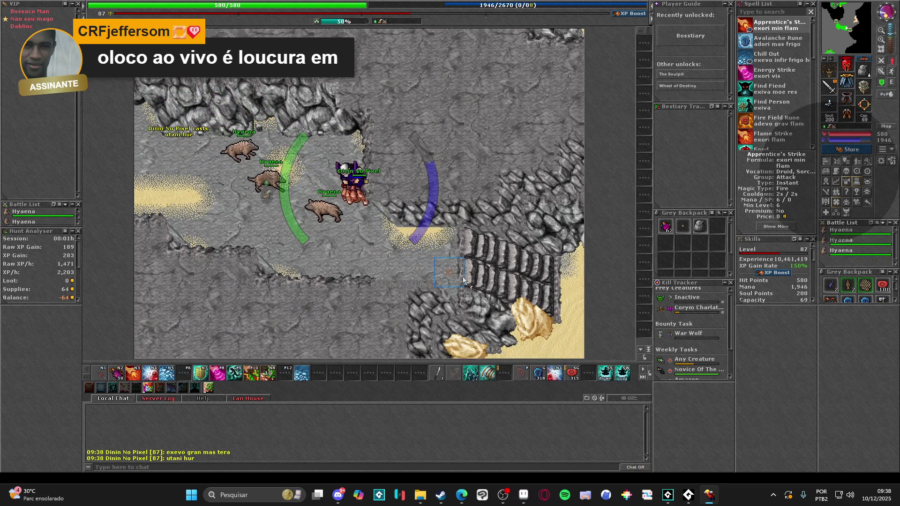
pyautogui.press('Right')
pyautogui.press('Right')
pyautogui.press('Right')
pyautogui.press('Down')
pyautogui.press('Down')
pyautogui.press('Down')
pyautogui.press('Right')
pyautogui.press('Right')
pyautogui.press('Right')
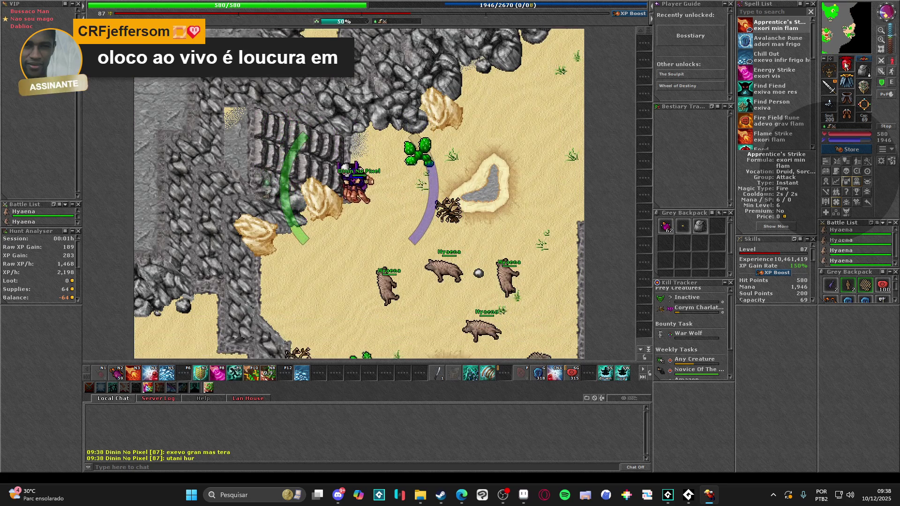
pyautogui.press('Down')
pyautogui.press('Down')
pyautogui.press('Down')
pyautogui.press('Right')
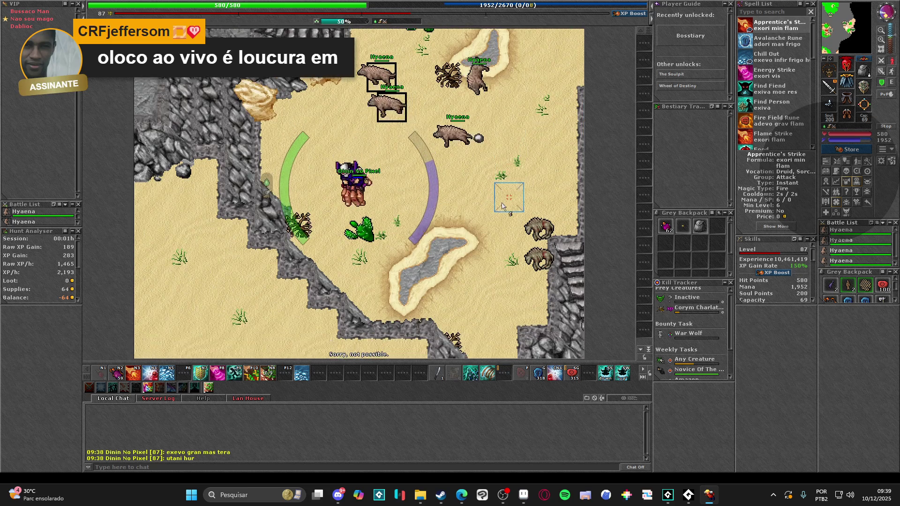
pyautogui.press('Down')
pyautogui.press('Right')
pyautogui.press('Right')
pyautogui.press('Right')
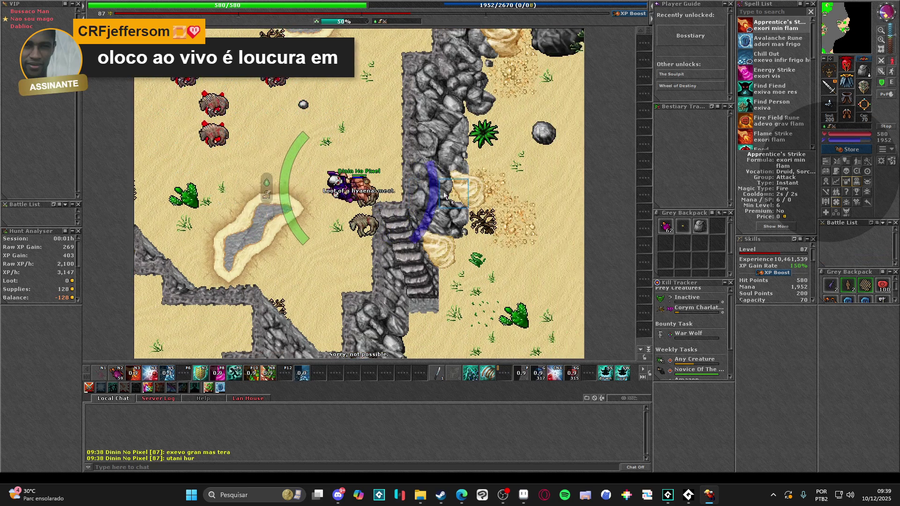
pyautogui.moveTo(847, 46); pyautogui.dragTo(845, 14)
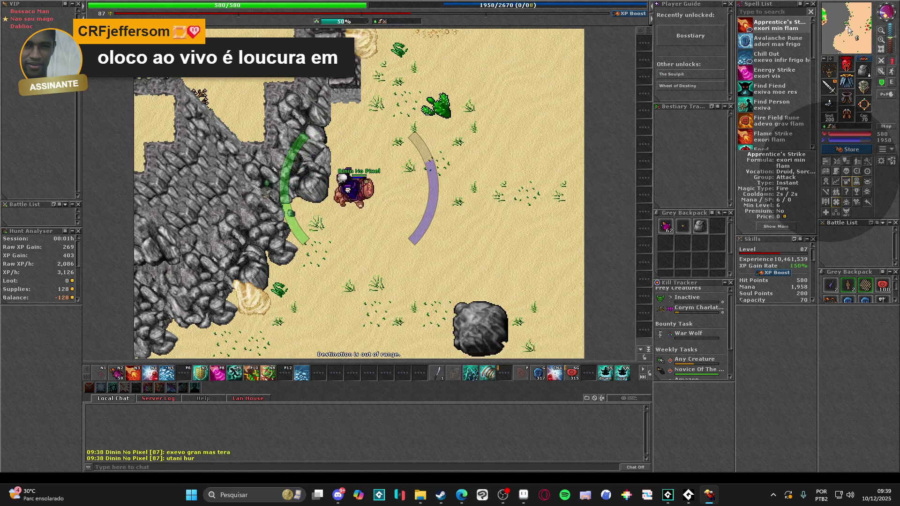
pyautogui.click(849, 31)
pyautogui.hotkey('shift', 'w')
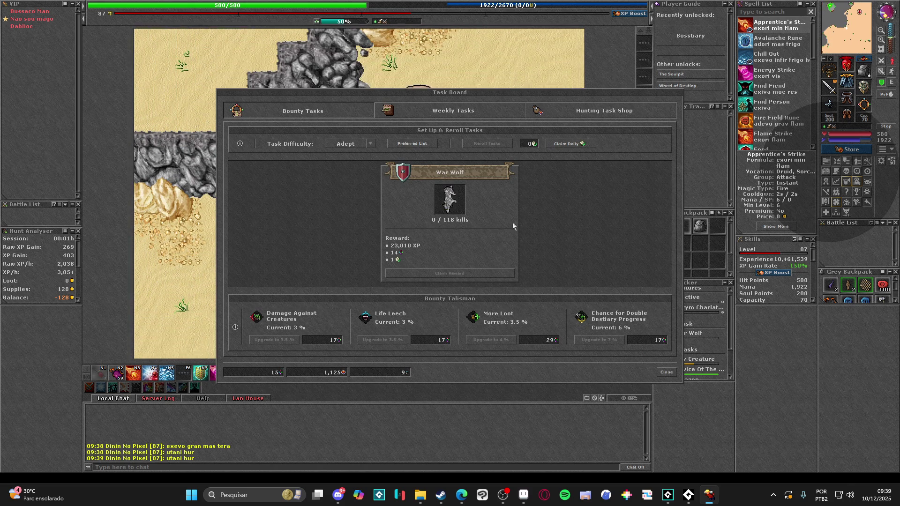
pyautogui.click(468, 112)
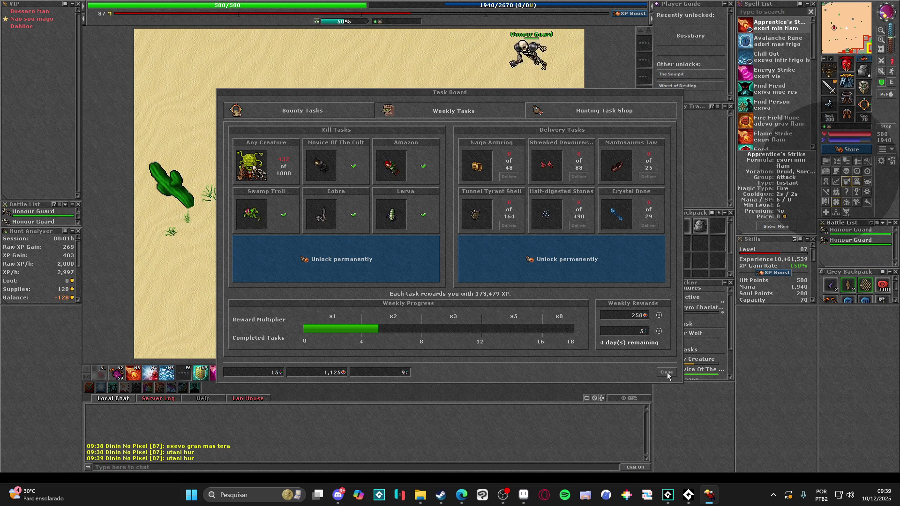
pyautogui.click(323, 113)
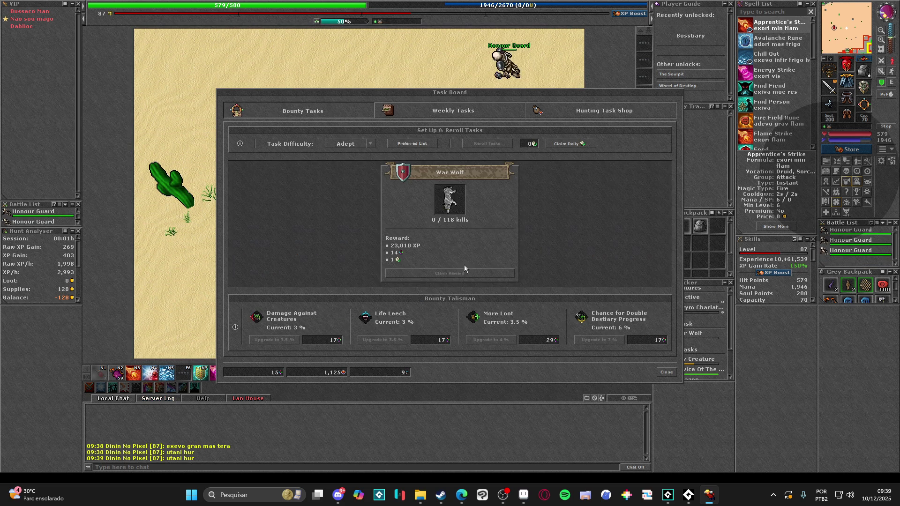
pyautogui.click(667, 373)
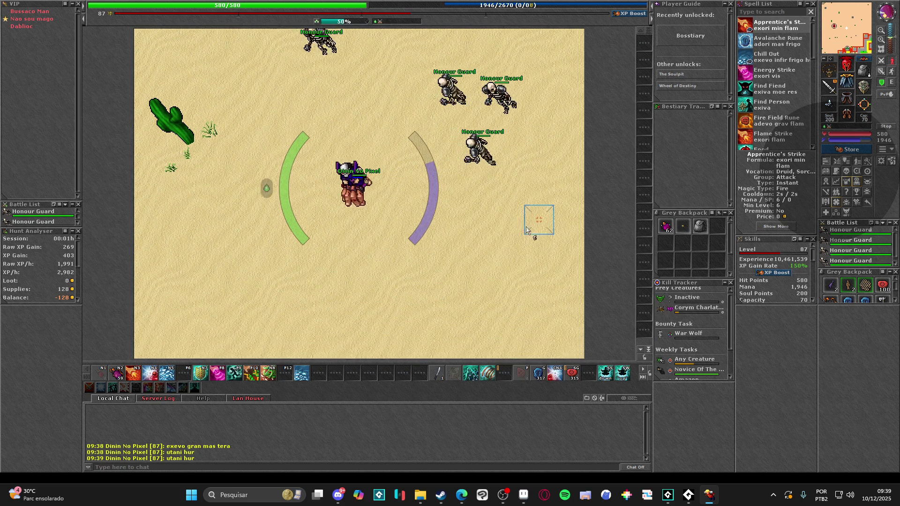
# Step: Hit the Honour Guards with the ice area spell and walk south toward the sandstone buildings
pyautogui.click(392, 70)
pyautogui.press('s')
pyautogui.press('s')
pyautogui.press('s')
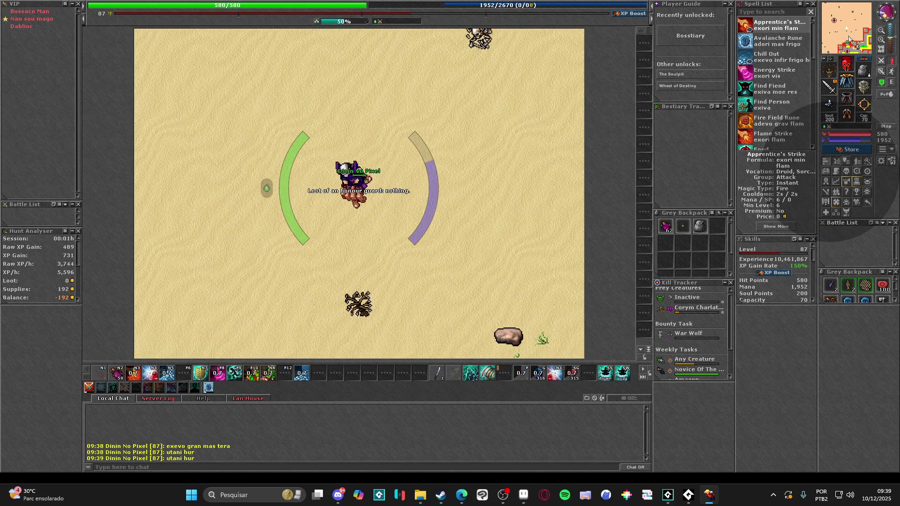
pyautogui.press('s')
pyautogui.press('s')
pyautogui.press('s')
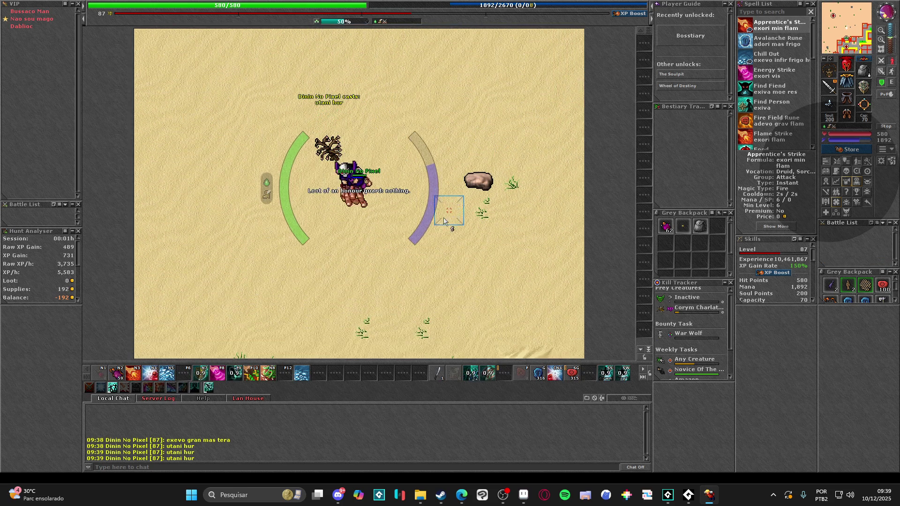
pyautogui.press('s')
pyautogui.press('s')
pyautogui.press('s')
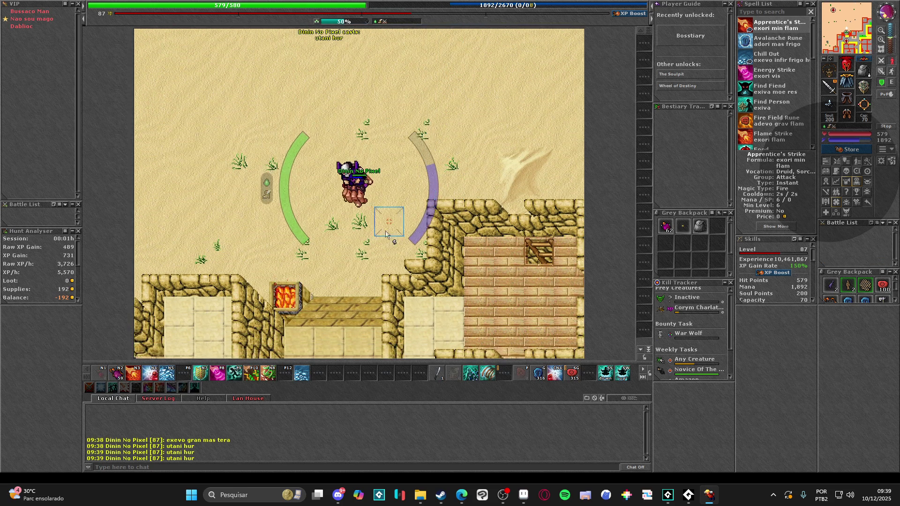
pyautogui.press('s')
pyautogui.press('s')
pyautogui.press('s')
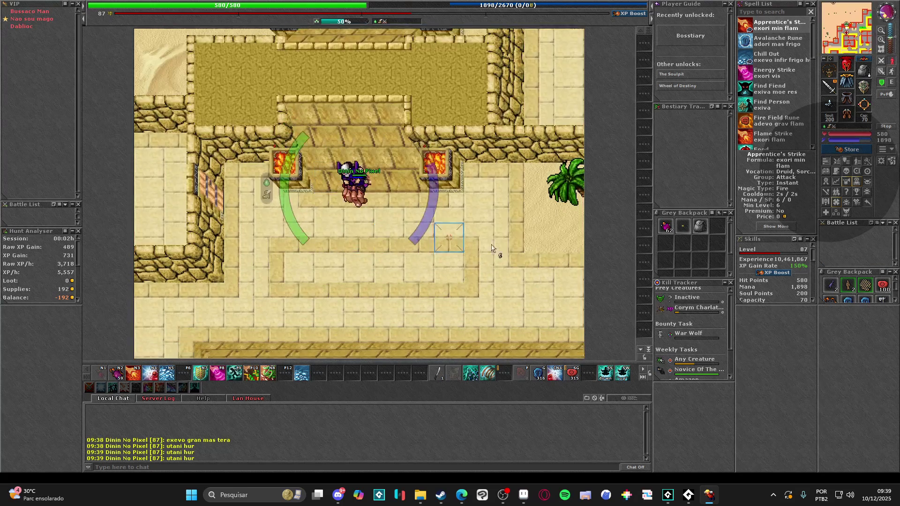
pyautogui.press('s')
pyautogui.press('d')
pyautogui.press('d')
pyautogui.press('s')
pyautogui.press('s')
pyautogui.press('d')
pyautogui.press('d')
pyautogui.press('d')
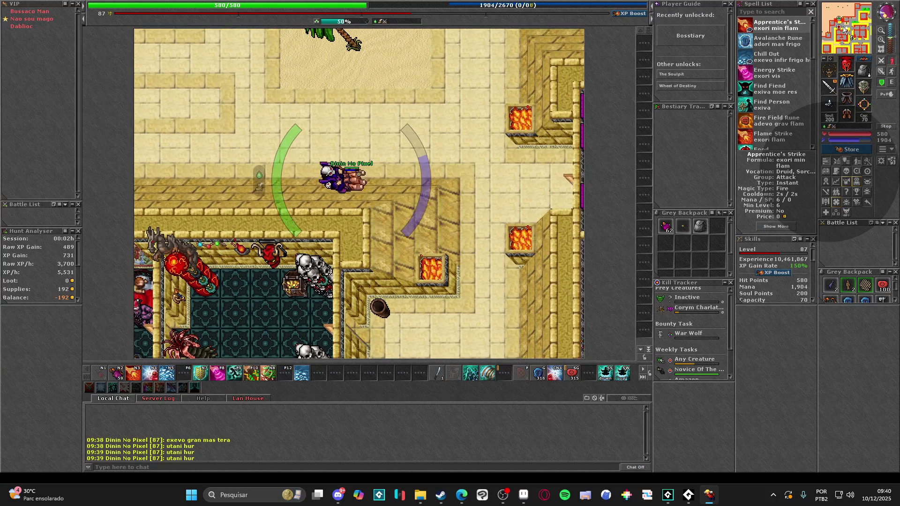
pyautogui.press('d')
pyautogui.press('d')
pyautogui.press('d')
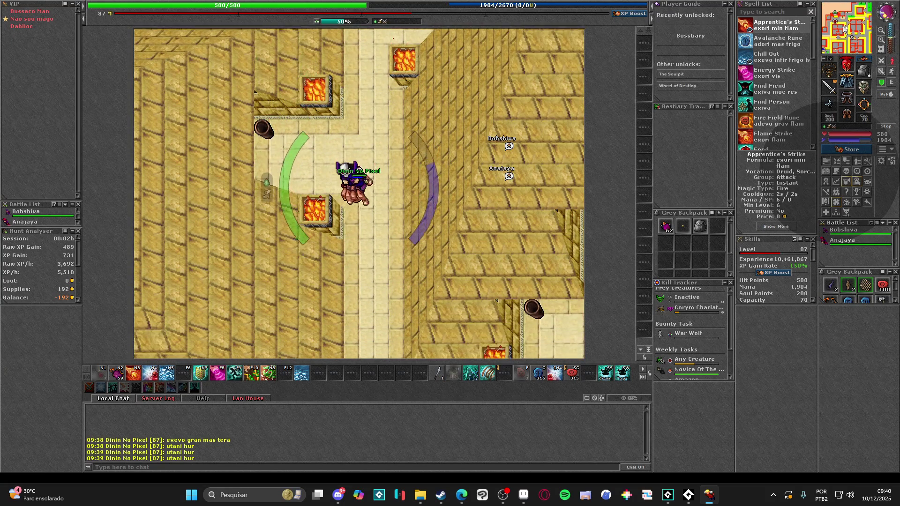
# Step: Walk past the shops and garden into the room with crates, recasting haste
pyautogui.press('s')
pyautogui.press('s')
pyautogui.press('s')
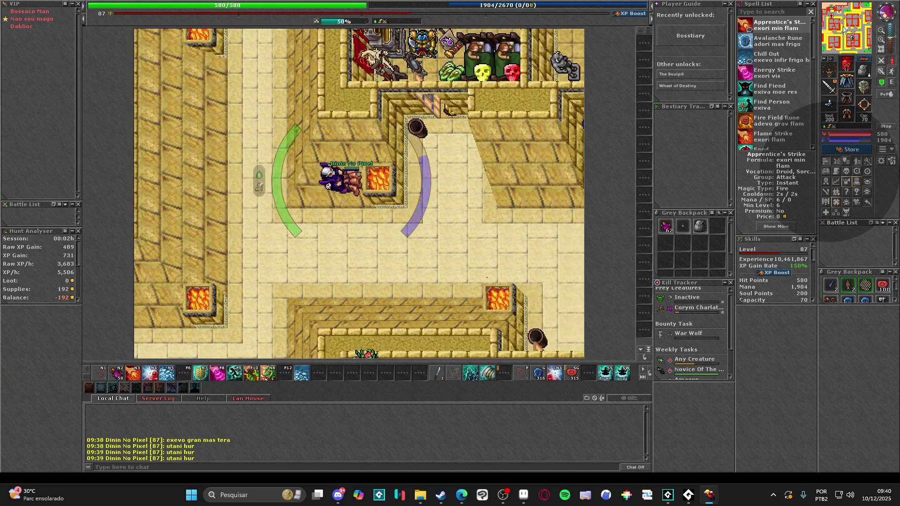
pyautogui.press('d')
pyautogui.press('d')
pyautogui.press('s')
pyautogui.press('d')
pyautogui.press('d')
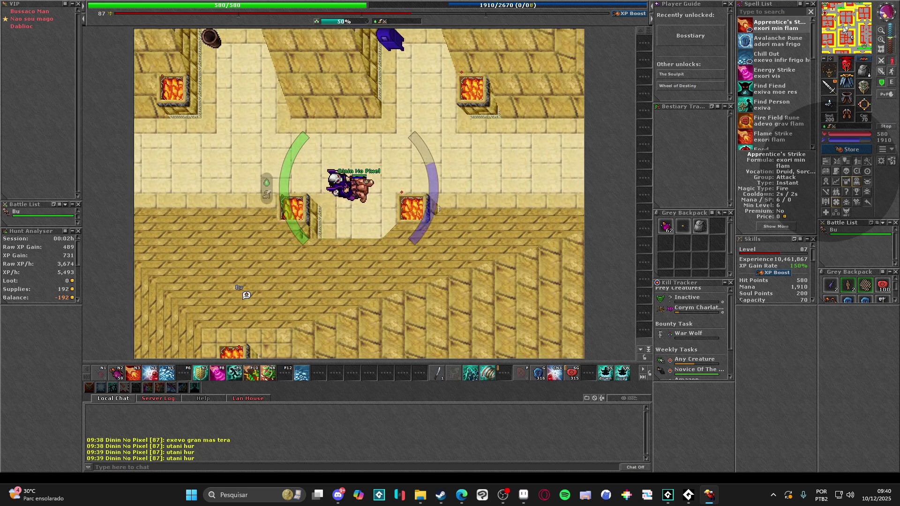
pyautogui.press('d')
pyautogui.press('d')
pyautogui.press('s')
pyautogui.press('d')
pyautogui.press('d')
pyautogui.press('d')
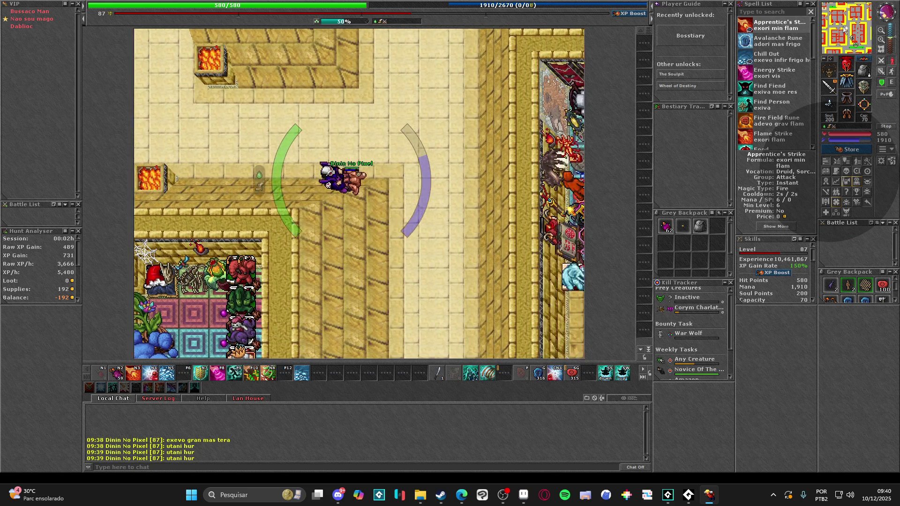
pyautogui.press('s')
pyautogui.press('s')
pyautogui.press('s')
pyautogui.press('s')
pyautogui.press('s')
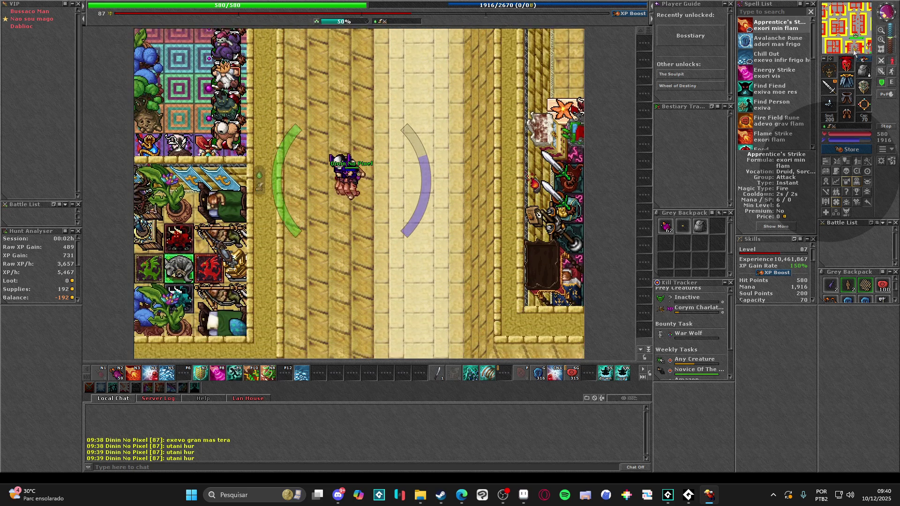
pyautogui.press('s')
pyautogui.press('s')
pyautogui.press('s')
pyautogui.press('F9')
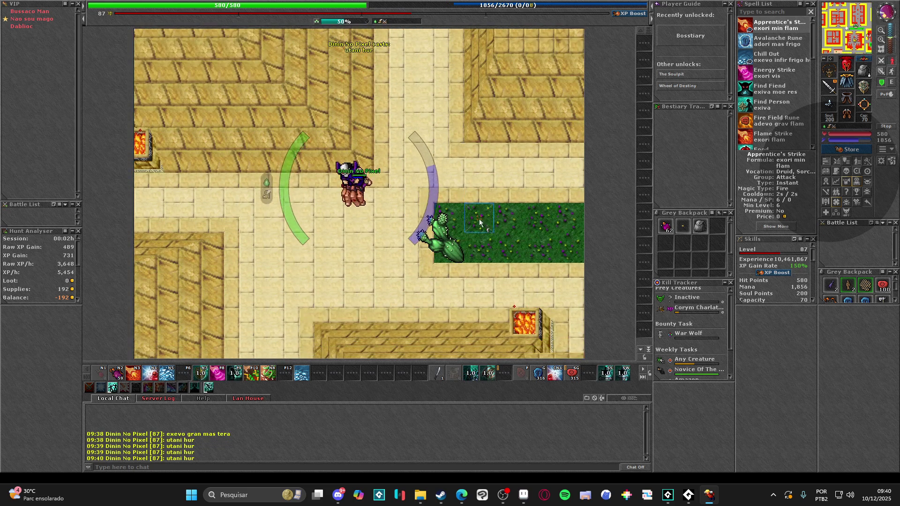
pyautogui.press('d')
pyautogui.press('d')
pyautogui.press('d')
pyautogui.press('s')
pyautogui.press('s')
pyautogui.press('s')
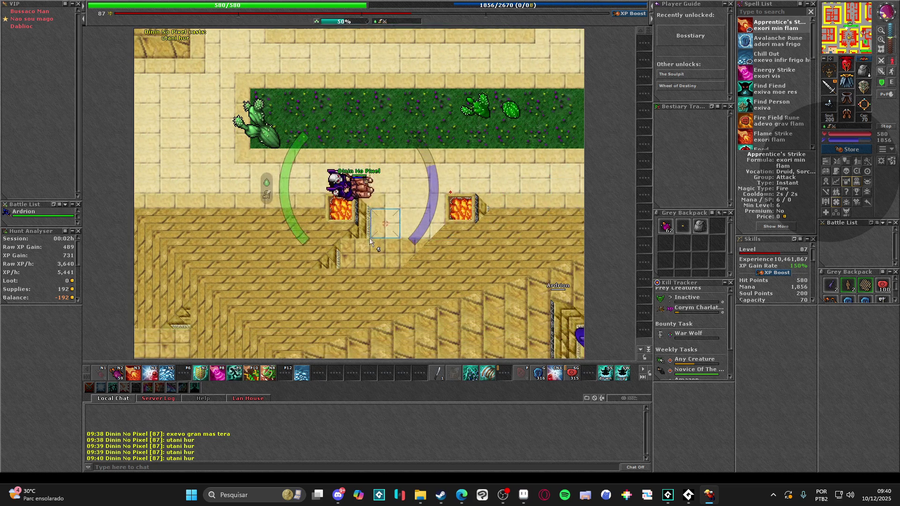
pyautogui.press('s')
pyautogui.press('s')
pyautogui.press('s')
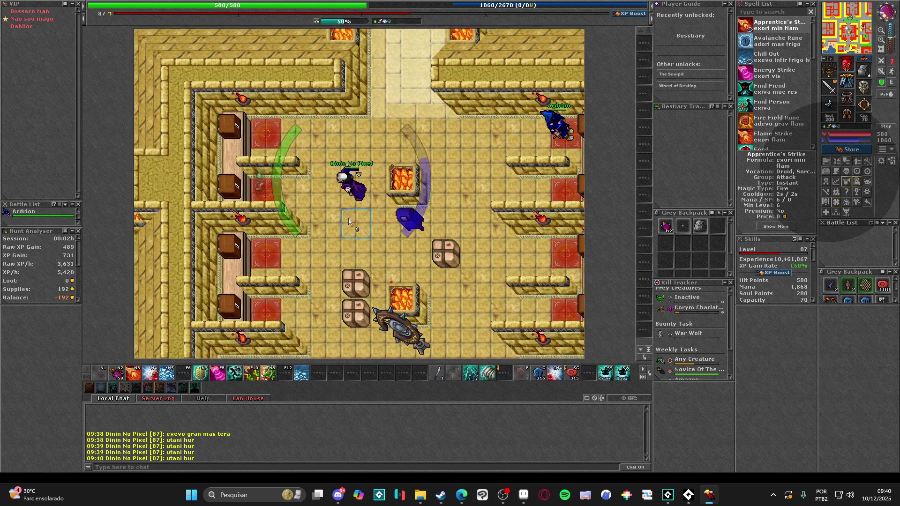
pyautogui.press('d')
pyautogui.press('s')
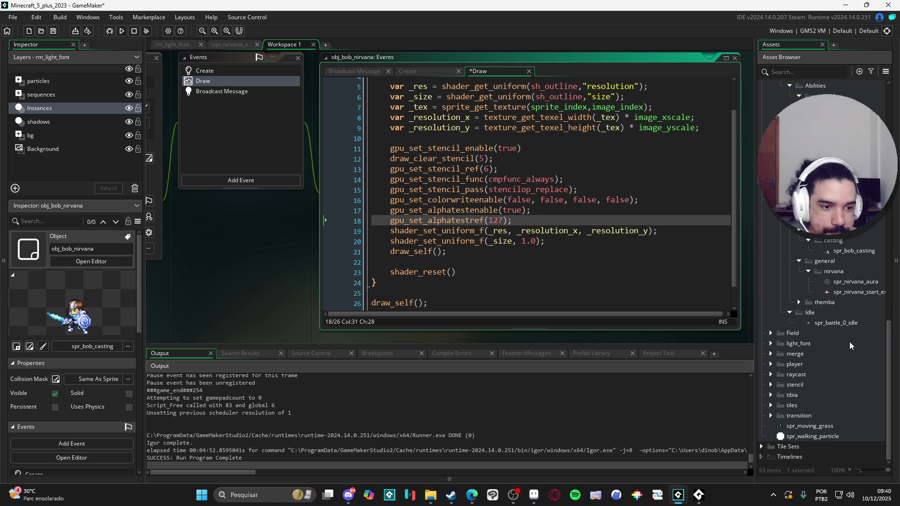
# Step: Expand the stencil asset folder and inspect the gradient sprite
pyautogui.click(772, 344)
pyautogui.click(771, 344)
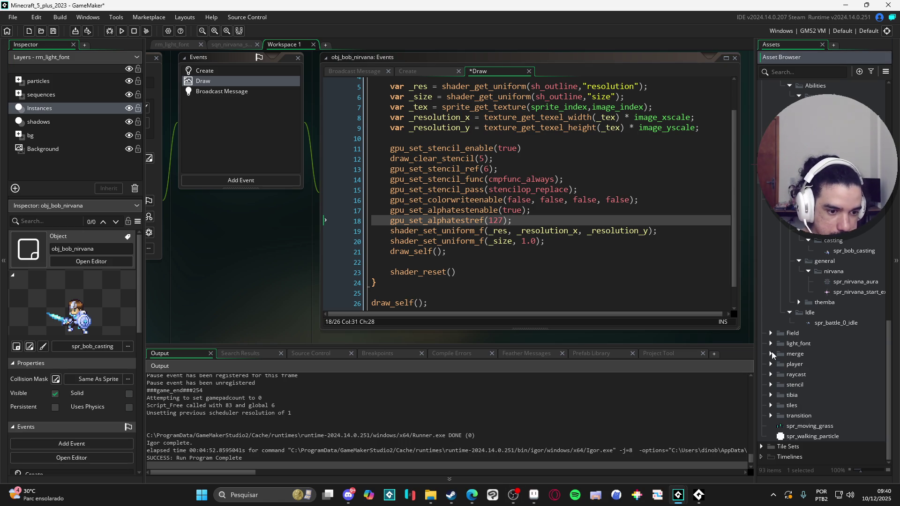
pyautogui.click(770, 385)
pyautogui.scroll(-2, 809, 434)
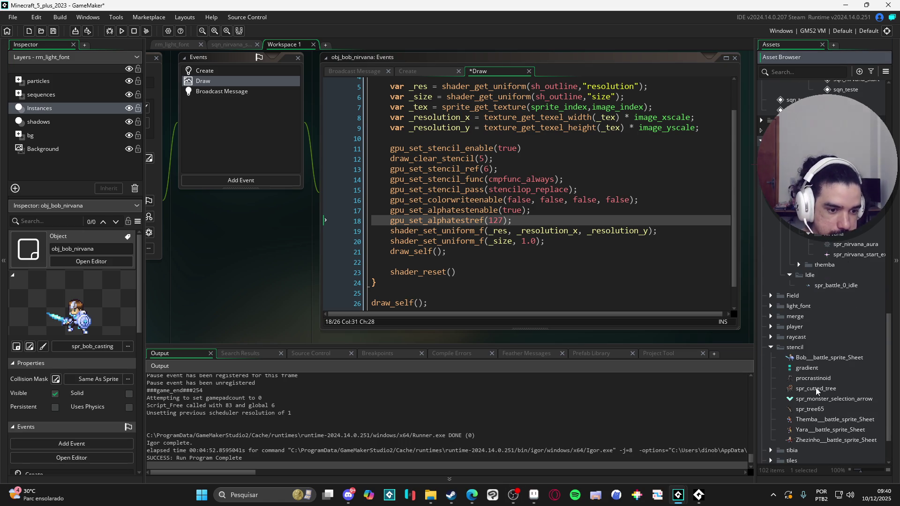
pyautogui.click(811, 368)
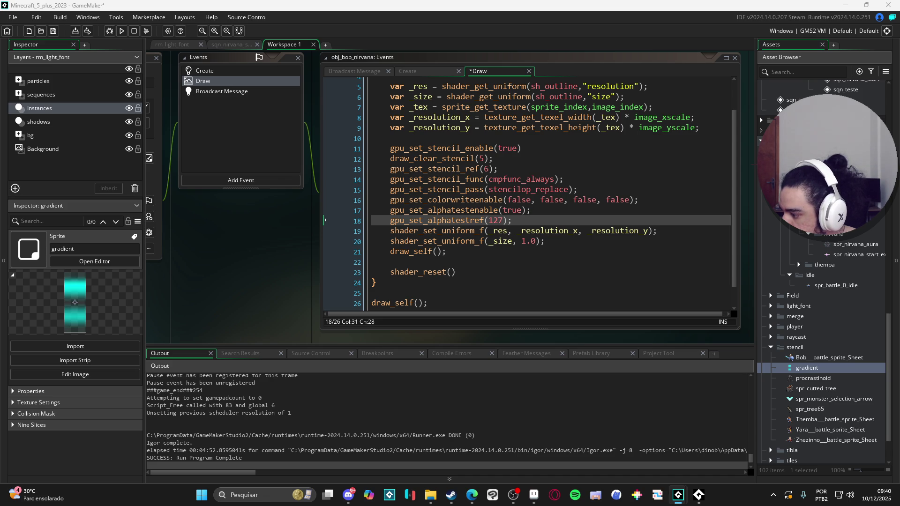
# Step: Paste the gradient-tiling code block after shader_reset() in the Draw code
pyautogui.keyDown('shift'); pyautogui.click(456, 254); pyautogui.keyUp('shift')
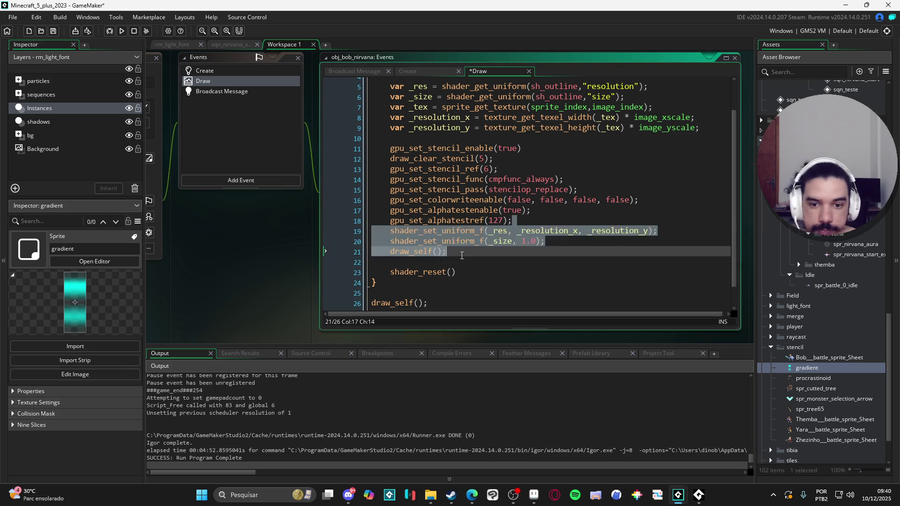
pyautogui.click(485, 259)
pyautogui.scroll(-1, 492, 260)
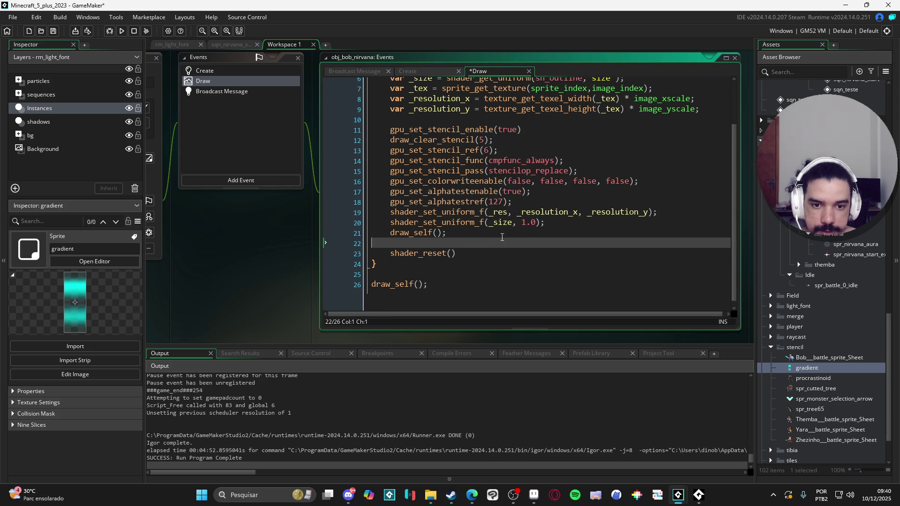
pyautogui.click(488, 254)
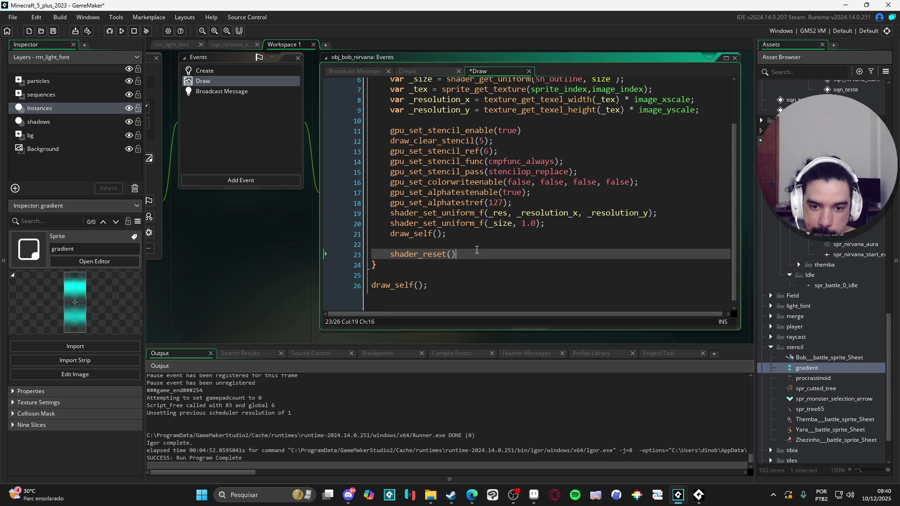
pyautogui.write('//desenha a textura dentro do stencil \tdraw_set_alpha(0.3) \tgpu_set_blendmode(bm_add) \tdraw_sprite_tiled(gradient, 0, x, y + (current_time/10)) \tdraw_set_alpha(1) \tgpu_set_blendmode(bm_normal) \tgpu_set_stencil_enable(false);')
# Step: Fix the comment indent and add lines re-enabling colour writes and disabling alpha testing
pyautogui.click(408, 244)
pyautogui.press('BackSpace')
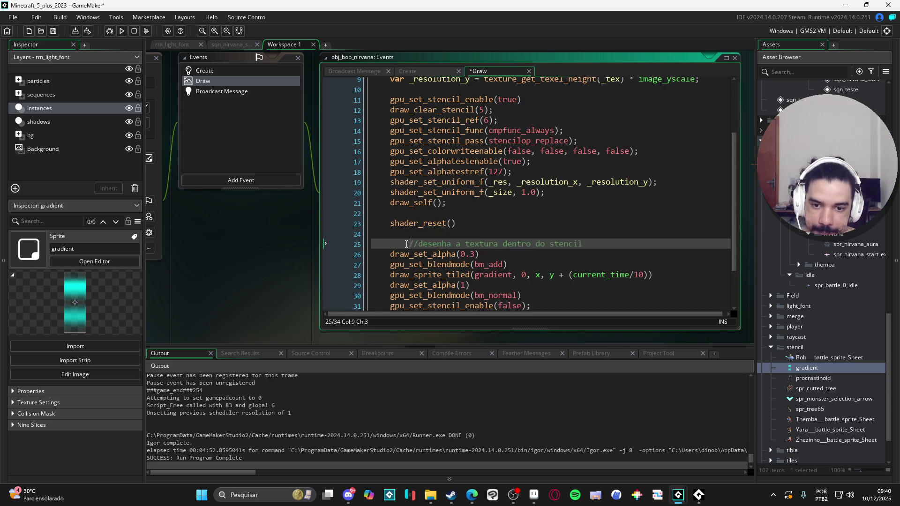
pyautogui.scroll(-2, 409, 243)
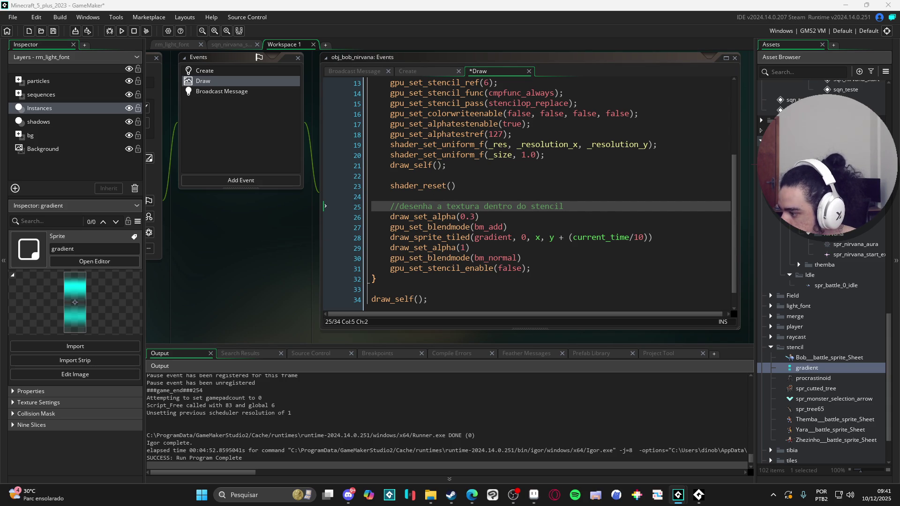
pyautogui.click(434, 198)
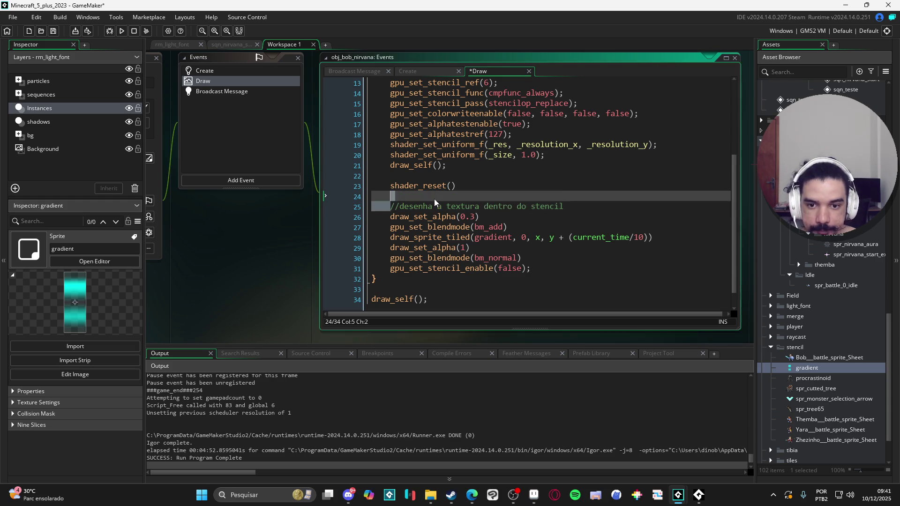
pyautogui.press('Return')
pyautogui.press('Return')
pyautogui.press('Up')
pyautogui.write('gpu_set_colorwriteenable(true, true, true, true);')
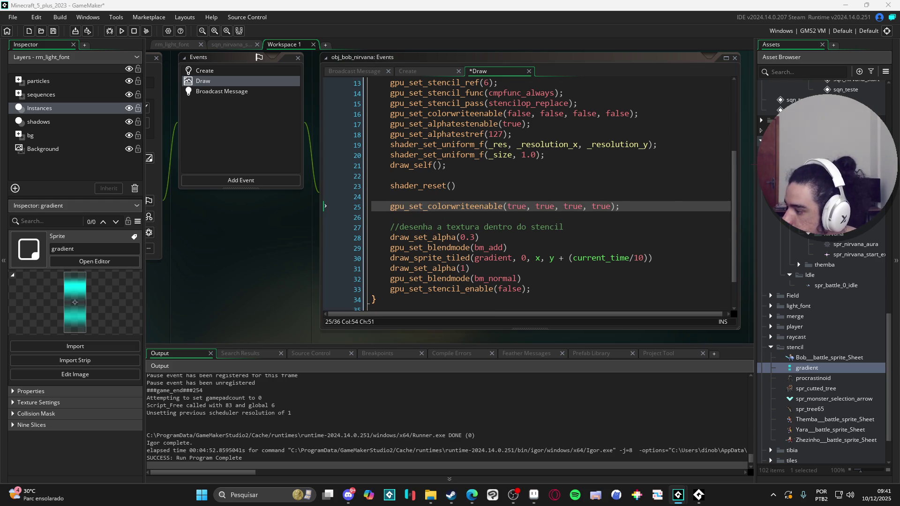
pyautogui.press('Delete')
pyautogui.write('gpu_set_alphatestenable(false);')
pyautogui.hotkey('ctrl', 'Left')
pyautogui.hotkey('ctrl', 'Left')
pyautogui.hotkey('ctrl', 'Left')
pyautogui.press('Return')
pyautogui.press('End')
pyautogui.press('Return')
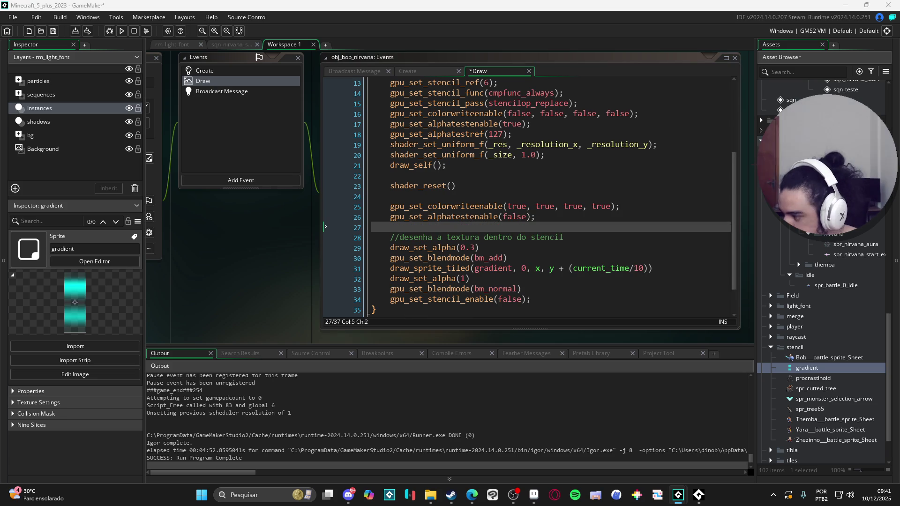
# Step: Add gpu_set_stencil_func(cmpfunc_equal), test-run the game with F5, then close it
pyautogui.write('gpu_set_stencil_func(cmpfunc_equal);')
pyautogui.press('Return')
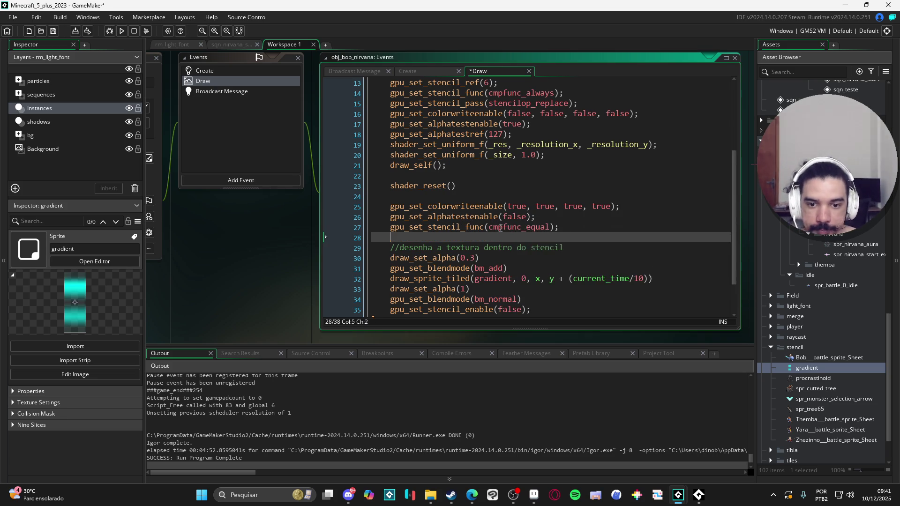
pyautogui.scroll(-2, 500, 228)
pyautogui.scroll(2, 501, 228)
pyautogui.press('F5')
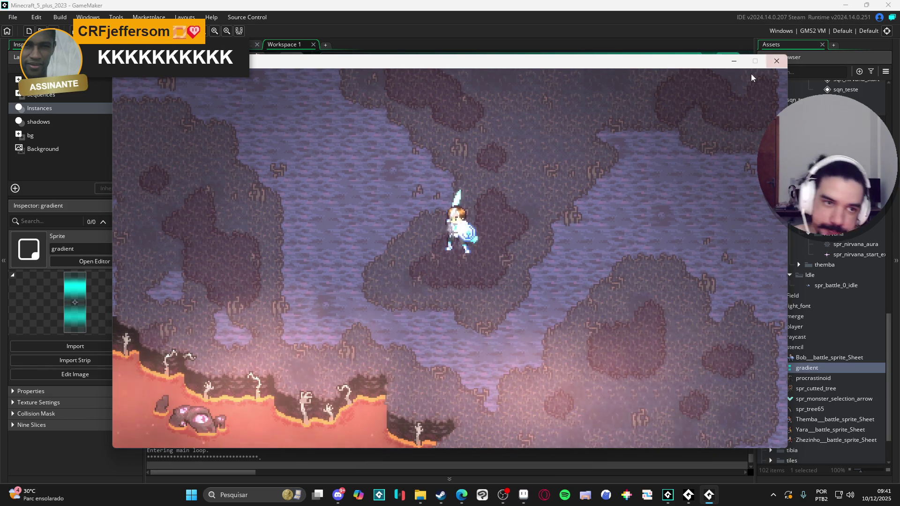
pyautogui.click(777, 61)
# Step: Review the stencil clear, reference, comparison, replace and alpha-test lines in the Draw event
pyautogui.scroll(3, 520, 286)
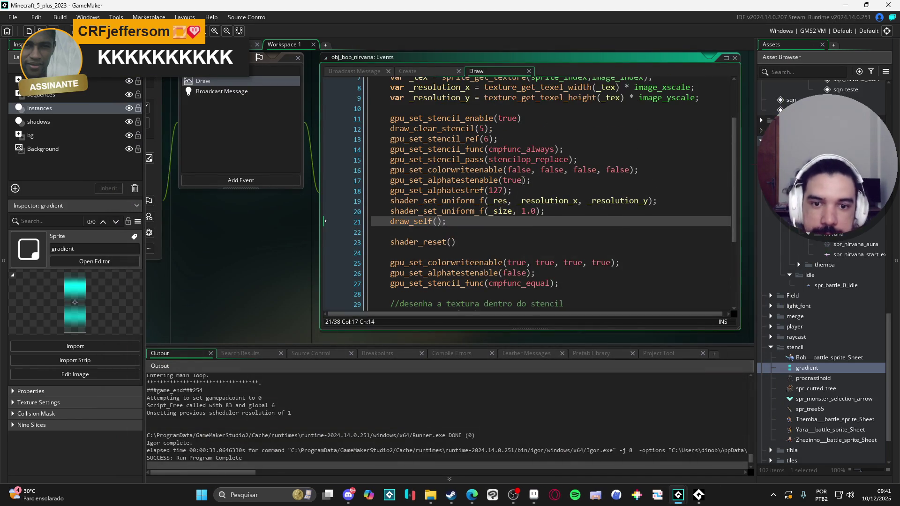
pyautogui.scroll(2, 520, 286)
pyautogui.scroll(-2, 506, 197)
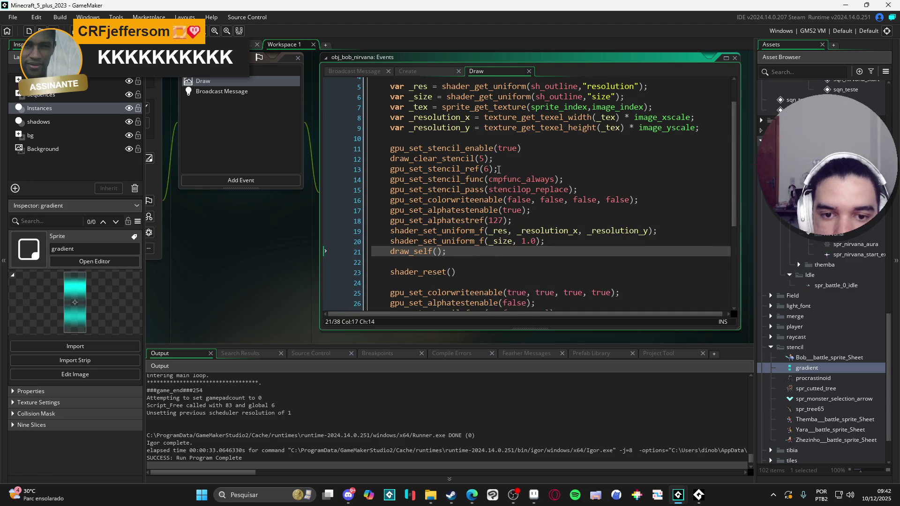
pyautogui.scroll(-1, 511, 148)
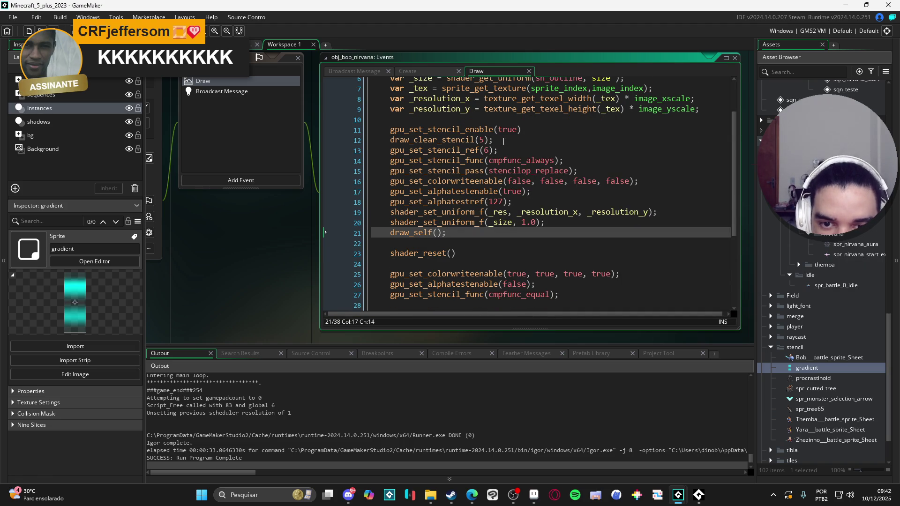
pyautogui.click(504, 142)
pyautogui.click(503, 150)
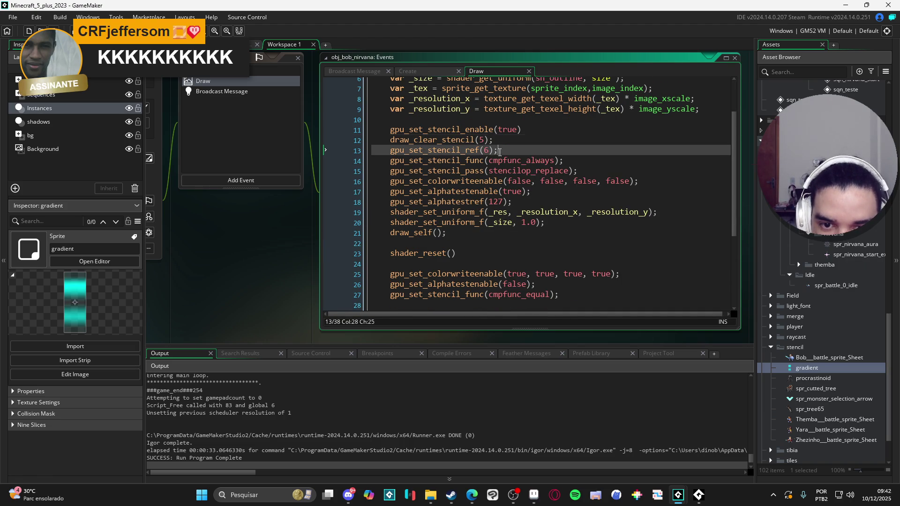
pyautogui.click(527, 160)
pyautogui.click(551, 171)
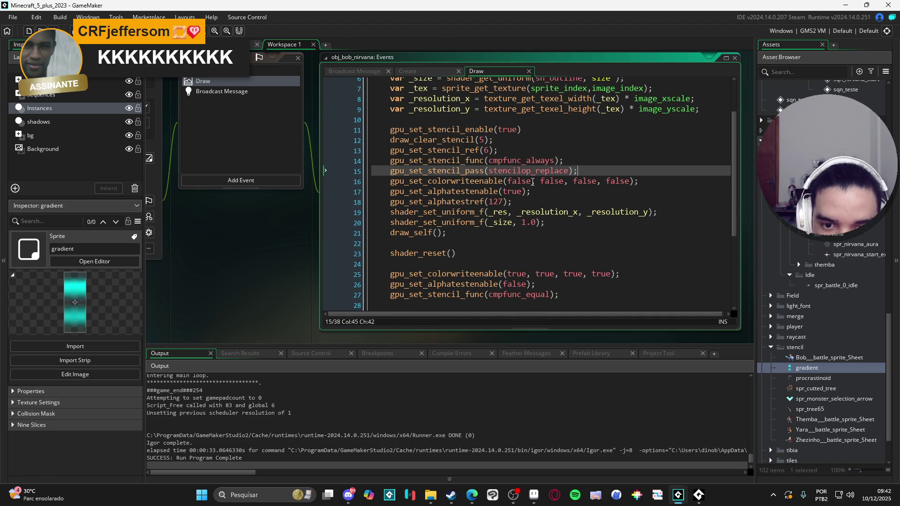
pyautogui.click(504, 191)
pyautogui.click(533, 198)
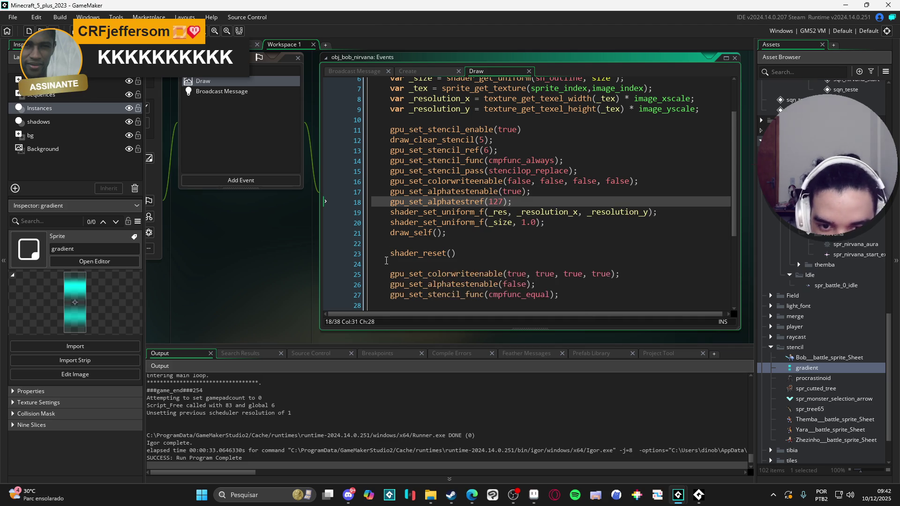
# Step: Select the shader_set(sh_outline) call on line 3 and cut it
pyautogui.scroll(-1, 416, 197)
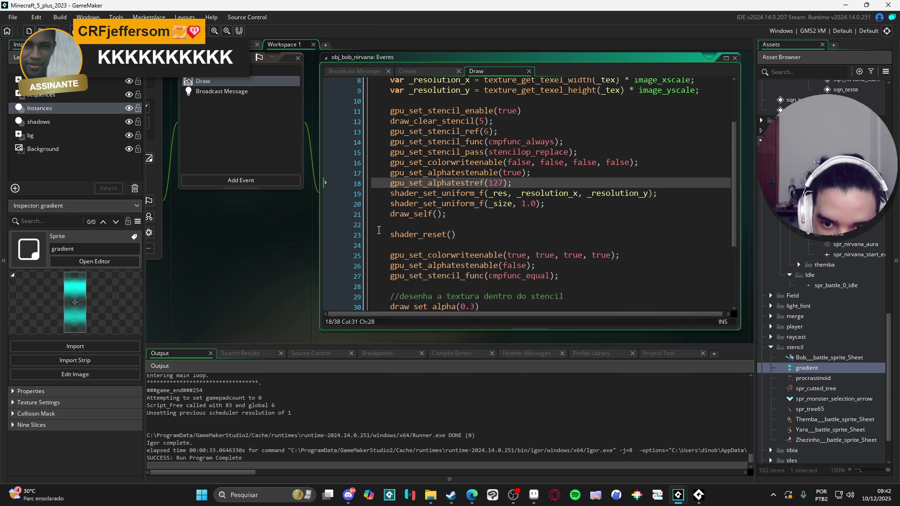
pyautogui.scroll(3, 375, 216)
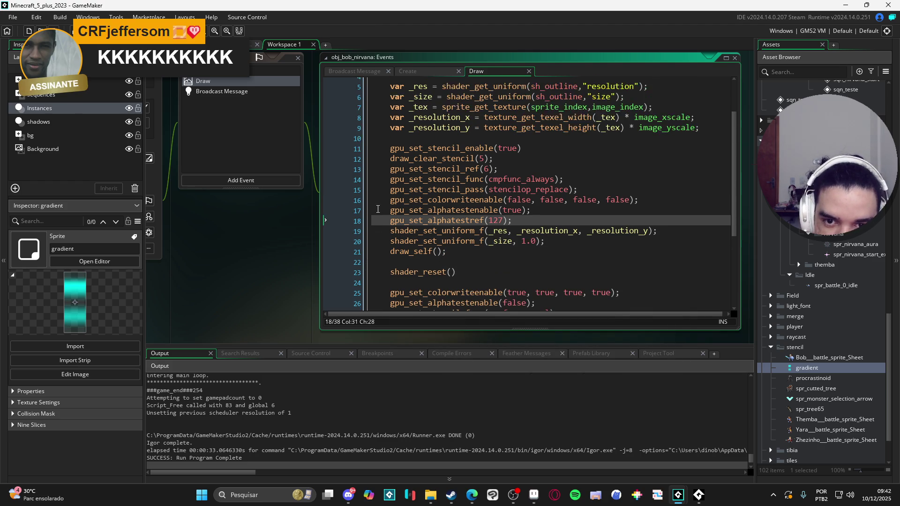
pyautogui.moveTo(493, 103); pyautogui.dragTo(387, 103)
pyautogui.hotkey('ctrl', 'c')
pyautogui.scroll(-2, 447, 142)
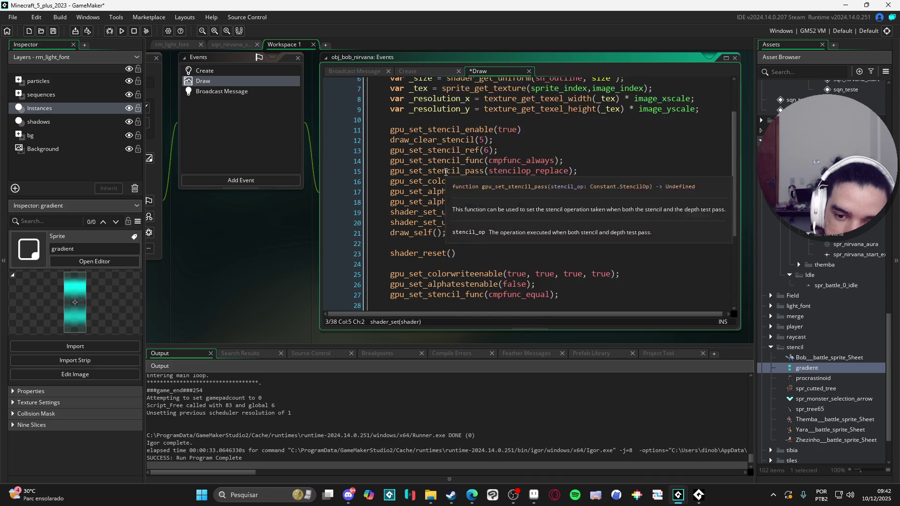
# Step: Paste the shader_set(sh_outline) call back at the top and reselect that line
pyautogui.scroll(2, 410, 238)
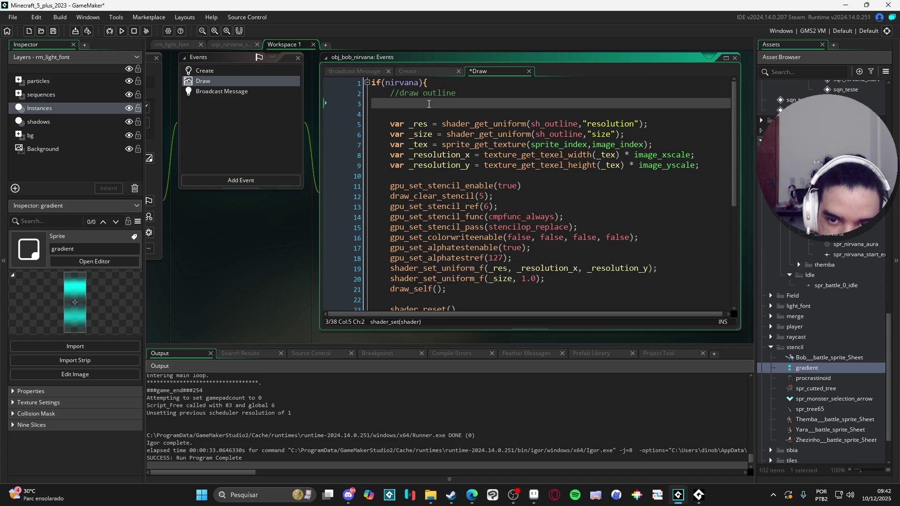
pyautogui.hotkey('ctrl', 'v')
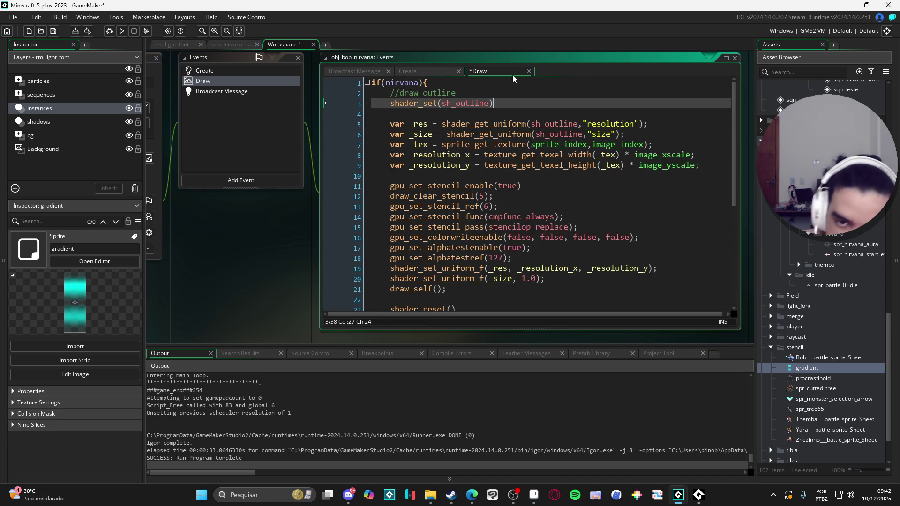
pyautogui.moveTo(489, 106); pyautogui.dragTo(385, 107)
pyautogui.scroll(-3, 439, 184)
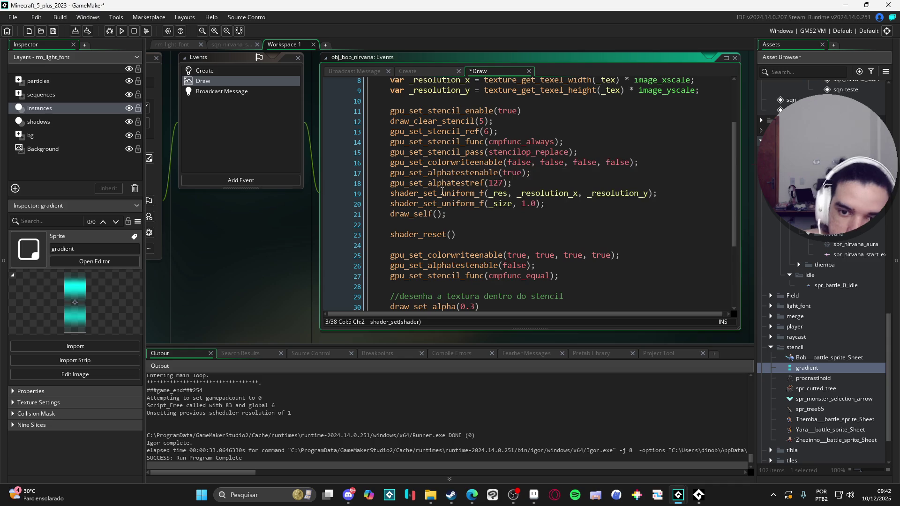
# Step: Place shader_set(sh_outline) on a new line above draw_self(), then test-run the game
pyautogui.click(425, 213)
pyautogui.press('Home')
pyautogui.press('Return')
pyautogui.press('Up')
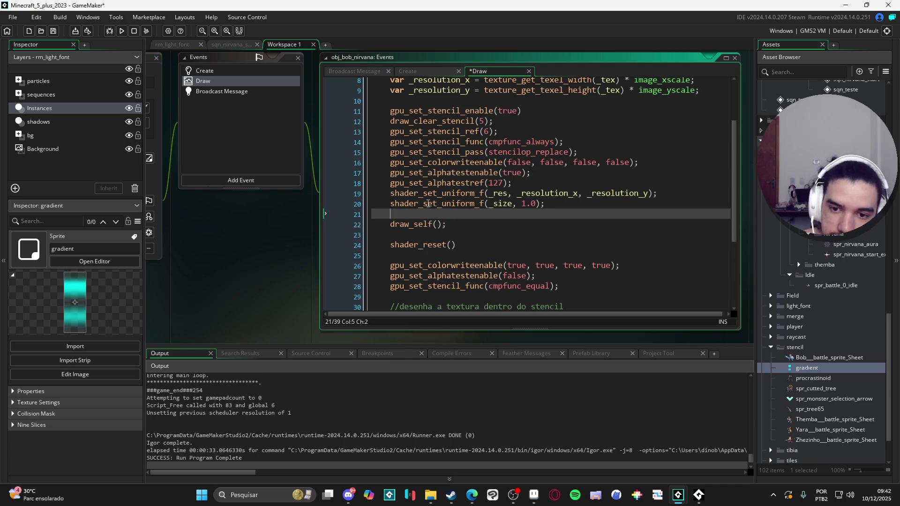
pyautogui.press('F5')
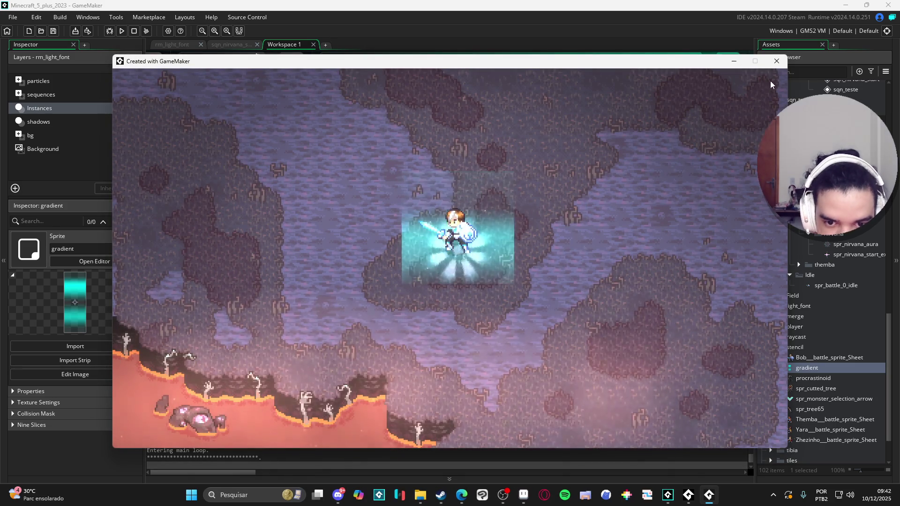
pyautogui.click(777, 61)
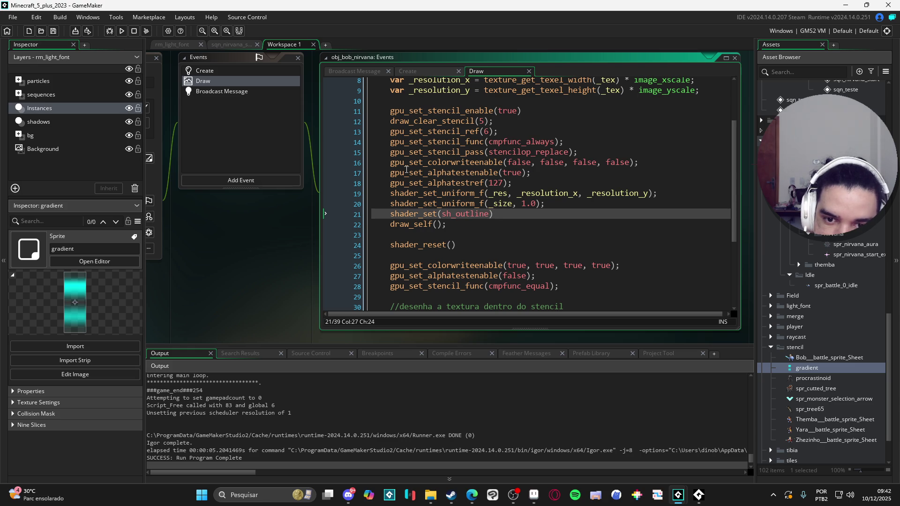
# Step: Comment out line 16's gpu_set_colorwriteenable call with // and test-run the game
pyautogui.click(388, 162)
pyautogui.write('//')
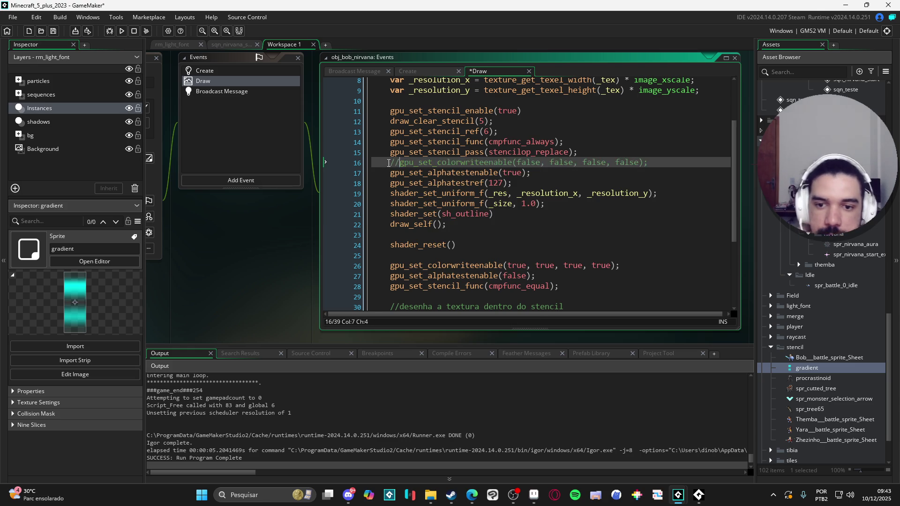
pyautogui.press('F5')
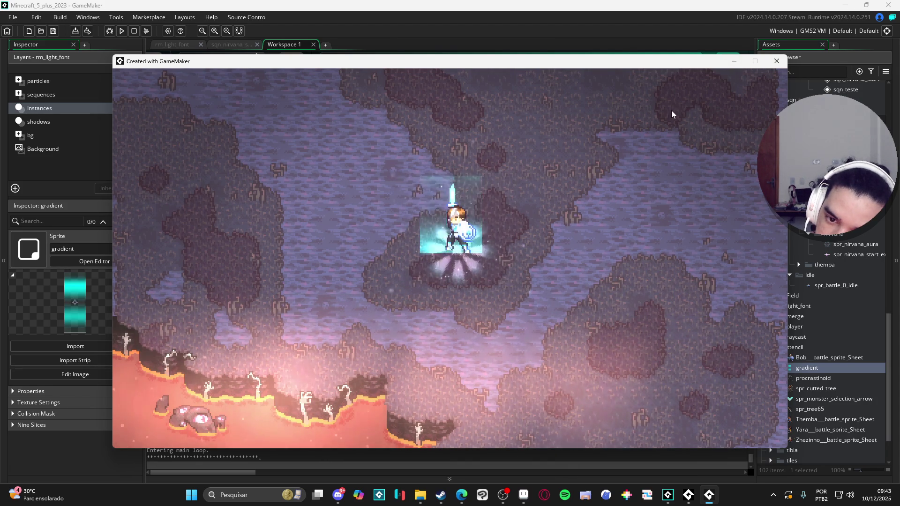
pyautogui.click(776, 61)
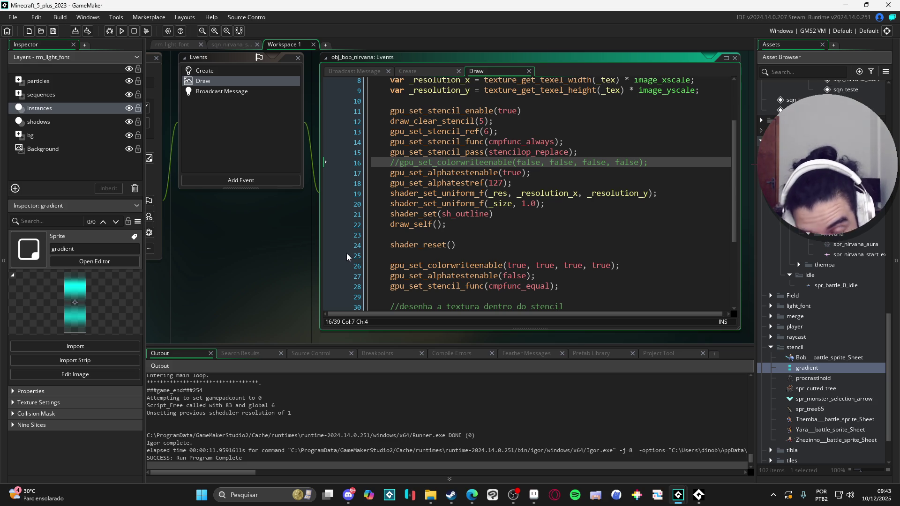
# Step: Restore line 16's colour-write call, comment out gpu_set_alphatestref(127) on line 18, and rerun
pyautogui.press('BackSpace')
pyautogui.press('BackSpace')
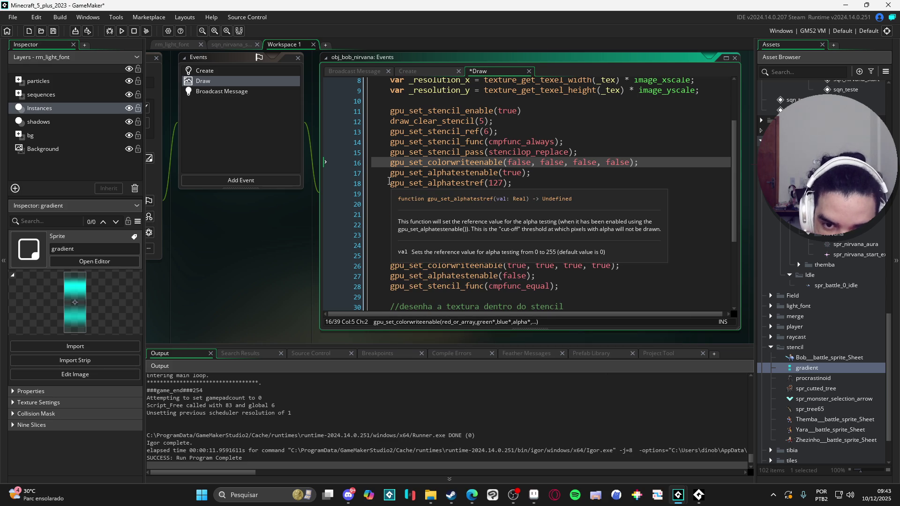
pyautogui.click(389, 182)
pyautogui.write('//')
pyautogui.press('F5')
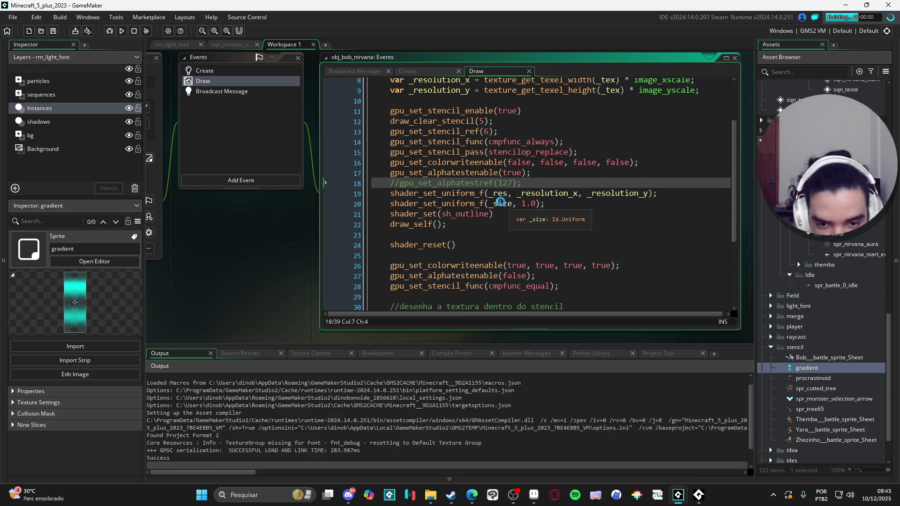
pyautogui.scroll(-2, 502, 197)
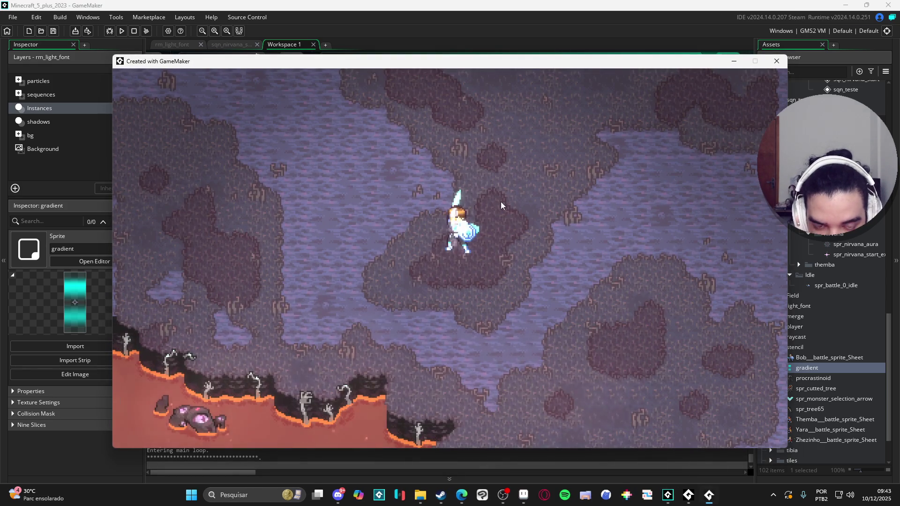